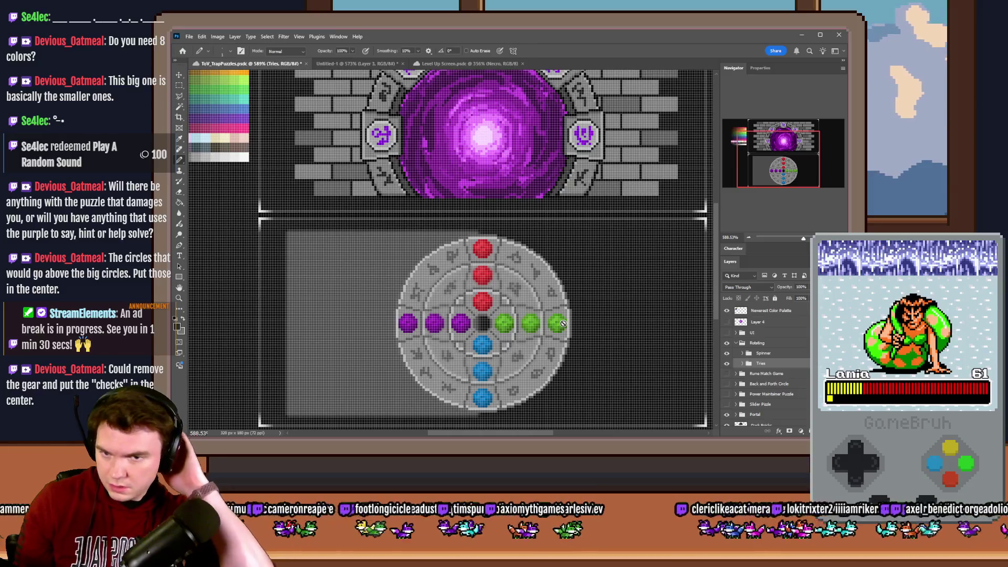
- Expand the Spinner group and switch to the Elliptical Marquee tool
{"action": "left_click", "coordinate": [742, 354]}
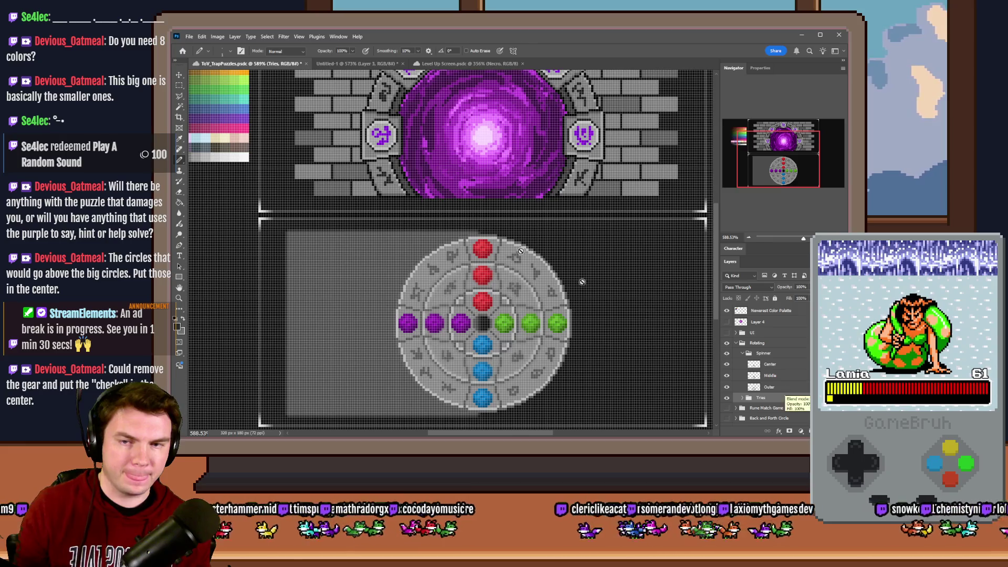
{"action": "right_click", "coordinate": [179, 83]}
{"action": "left_click", "coordinate": [189, 82]}
{"action": "right_click", "coordinate": [188, 82]}
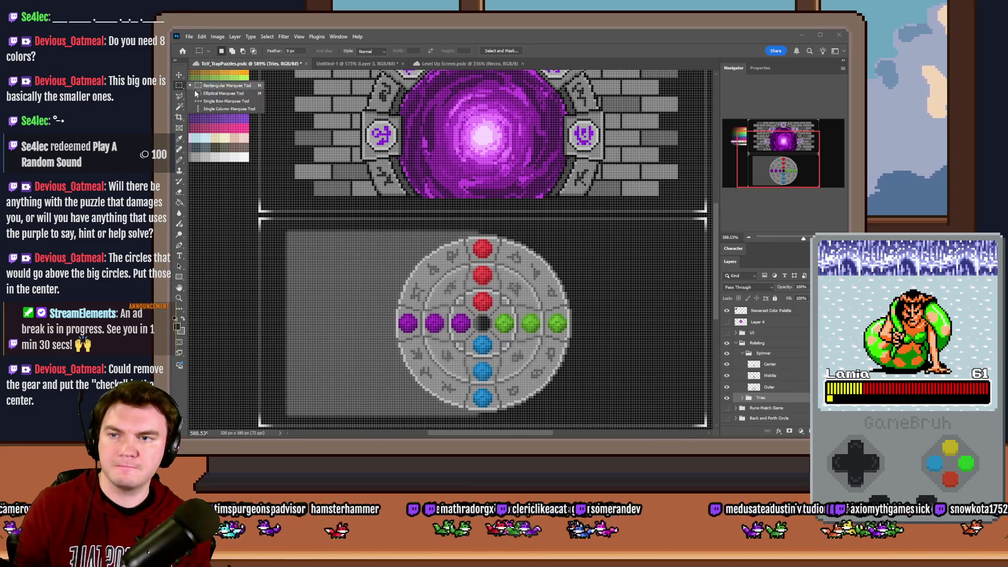
{"action": "left_click", "coordinate": [214, 93]}
{"action": "scroll", "coordinate": [513, 249], "scroll_direction": "up", "scroll_amount": 5}
- Drag a circular selection that traces the rune disc's outline, ready for a fill
{"action": "mouse_move", "coordinate": [504, 238]}
{"action": "left_mouse_down"}
{"action": "mouse_move", "coordinate": [357, 348]}
{"action": "mouse_move", "coordinate": [442, 367]}
{"action": "mouse_move", "coordinate": [421, 354]}
{"action": "left_mouse_up"}
{"action": "scroll", "coordinate": [402, 331], "scroll_direction": "down", "scroll_amount": 5}
{"action": "scroll", "coordinate": [421, 354], "scroll_direction": "left", "scroll_amount": 3}
{"action": "mouse_move", "coordinate": [209, 337]}
{"action": "left_mouse_down"}
{"action": "mouse_move", "coordinate": [327, 355]}
{"action": "mouse_move", "coordinate": [257, 389]}
{"action": "mouse_move", "coordinate": [354, 309]}
{"action": "mouse_move", "coordinate": [376, 327]}
{"action": "mouse_move", "coordinate": [531, 296]}
{"action": "mouse_move", "coordinate": [539, 278]}
{"action": "mouse_move", "coordinate": [532, 347]}
{"action": "mouse_move", "coordinate": [543, 343]}
{"action": "left_mouse_up"}
{"action": "scroll", "coordinate": [376, 326], "scroll_direction": "up", "scroll_amount": 3}
{"action": "scroll", "coordinate": [530, 297], "scroll_direction": "down", "scroll_amount": 3}
{"action": "scroll", "coordinate": [539, 278], "scroll_direction": "up", "scroll_amount": 2}
{"action": "scroll", "coordinate": [540, 277], "scroll_direction": "up", "scroll_amount": 2}
{"action": "scroll", "coordinate": [531, 347], "scroll_direction": "down", "scroll_amount": 2}
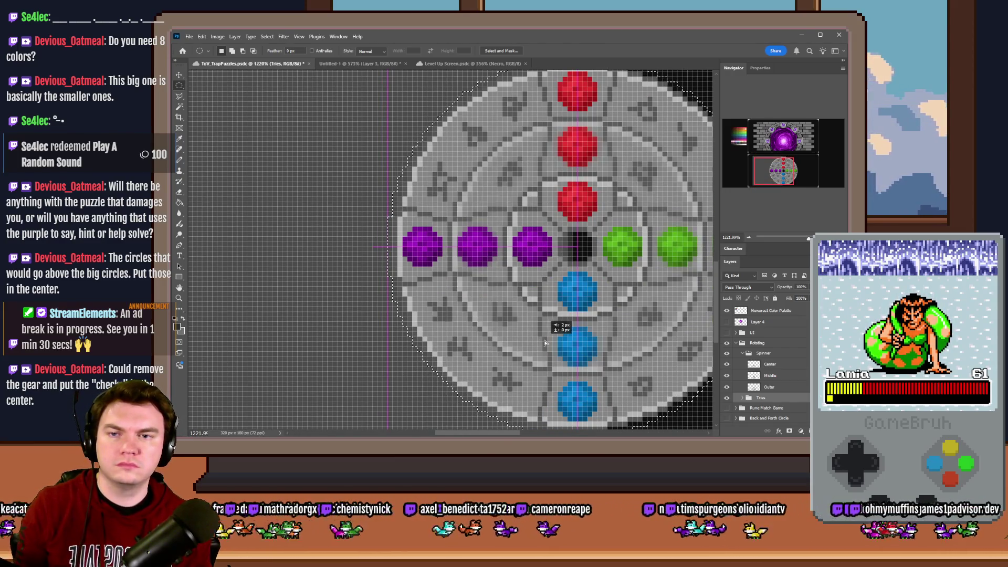
{"action": "left_click_drag", "start_coordinate": [545, 343], "coordinate": [545, 342]}
{"action": "key", "text": "g"}
{"action": "scroll", "coordinate": [354, 236], "scroll_direction": "down", "scroll_amount": 5}
{"action": "scroll", "coordinate": [405, 166], "scroll_direction": "up", "scroll_amount": 5}
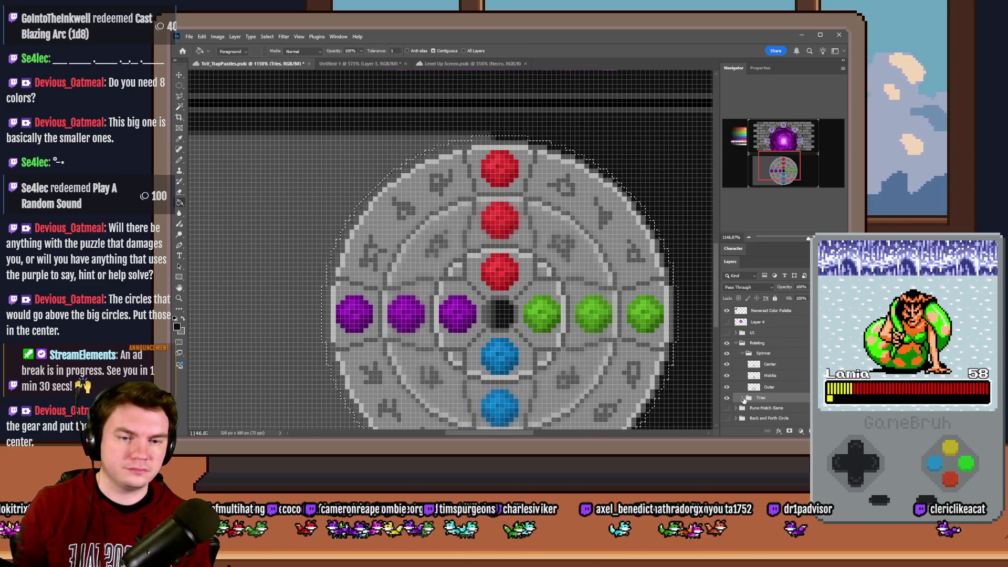
- Target the Tiles group's Back layer, clear the circular selection and pick the Pencil for rim touch-up
{"action": "left_click", "coordinate": [742, 398]}
{"action": "left_click", "coordinate": [763, 408]}
{"action": "left_click", "coordinate": [179, 87]}
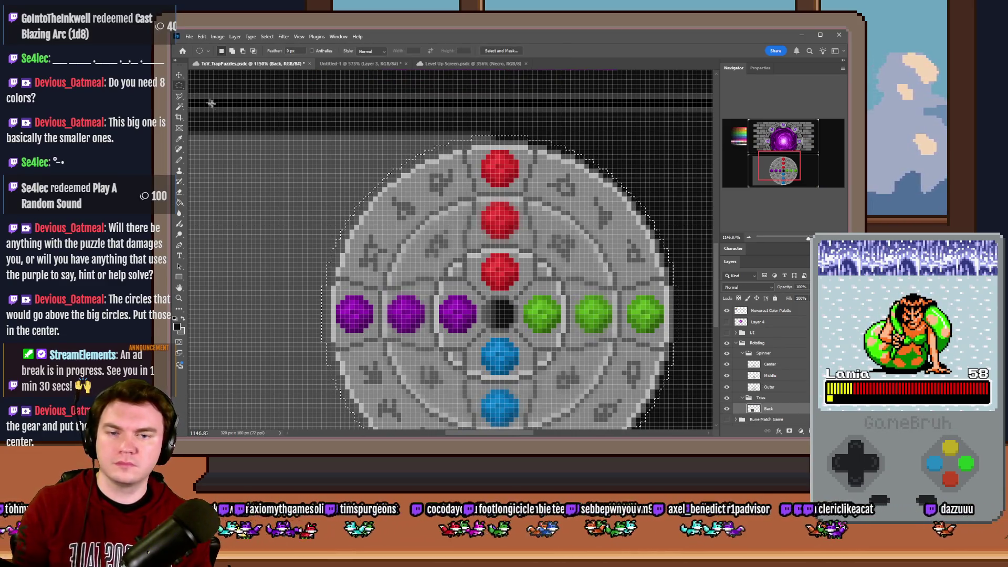
{"action": "left_click", "coordinate": [304, 185]}
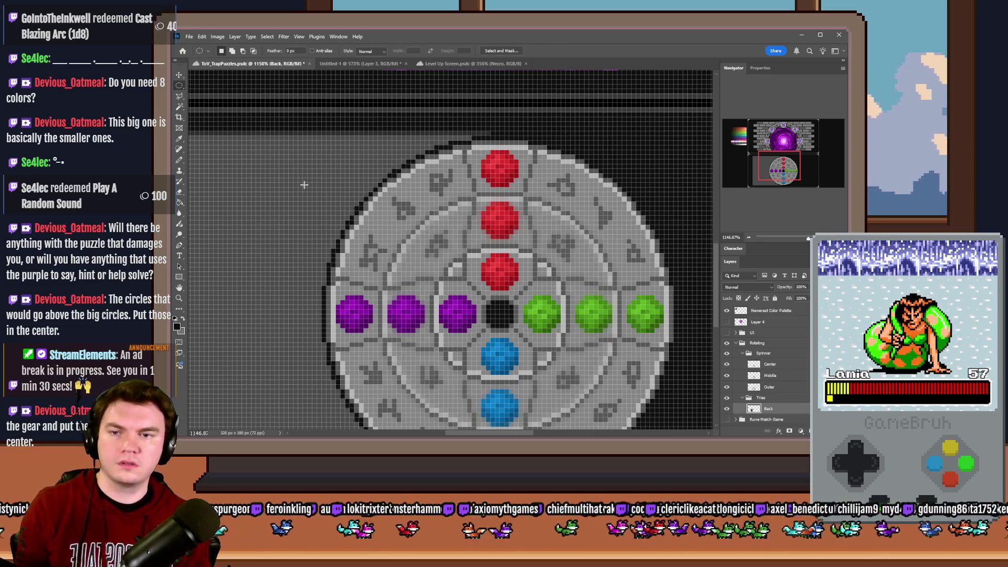
{"action": "scroll", "coordinate": [348, 227], "scroll_direction": "down", "scroll_amount": 3}
{"action": "scroll", "coordinate": [349, 226], "scroll_direction": "down", "scroll_amount": 2}
{"action": "scroll", "coordinate": [382, 300], "scroll_direction": "up", "scroll_amount": 4}
{"action": "scroll", "coordinate": [384, 299], "scroll_direction": "up", "scroll_amount": 1}
{"action": "left_click", "coordinate": [179, 160]}
{"action": "scroll", "coordinate": [560, 347], "scroll_direction": "up", "scroll_amount": 2}
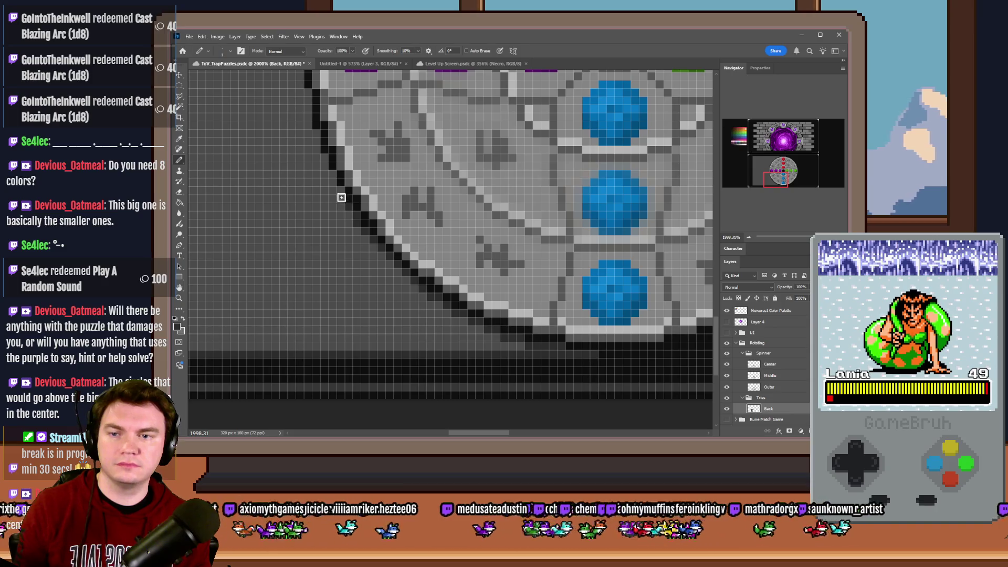
{"action": "scroll", "coordinate": [321, 181], "scroll_direction": "up", "scroll_amount": 2}
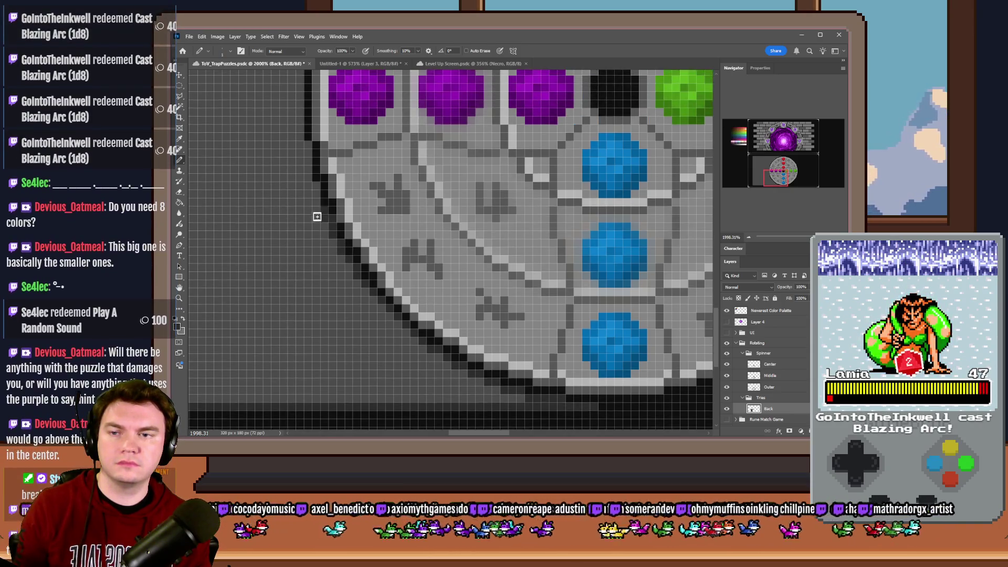
{"action": "scroll", "coordinate": [317, 211], "scroll_direction": "up", "scroll_amount": 2}
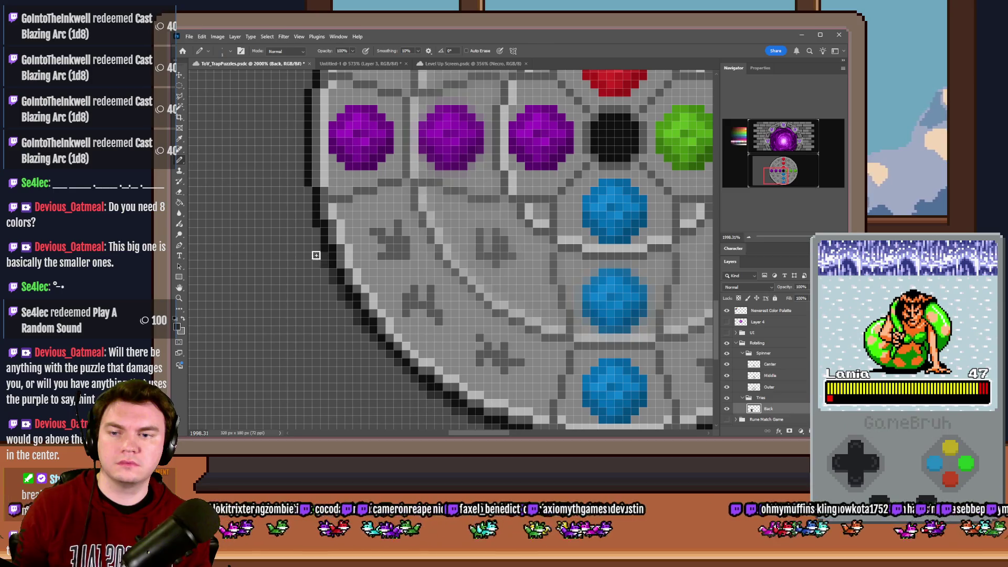
{"action": "scroll", "coordinate": [307, 189], "scroll_direction": "up", "scroll_amount": 2}
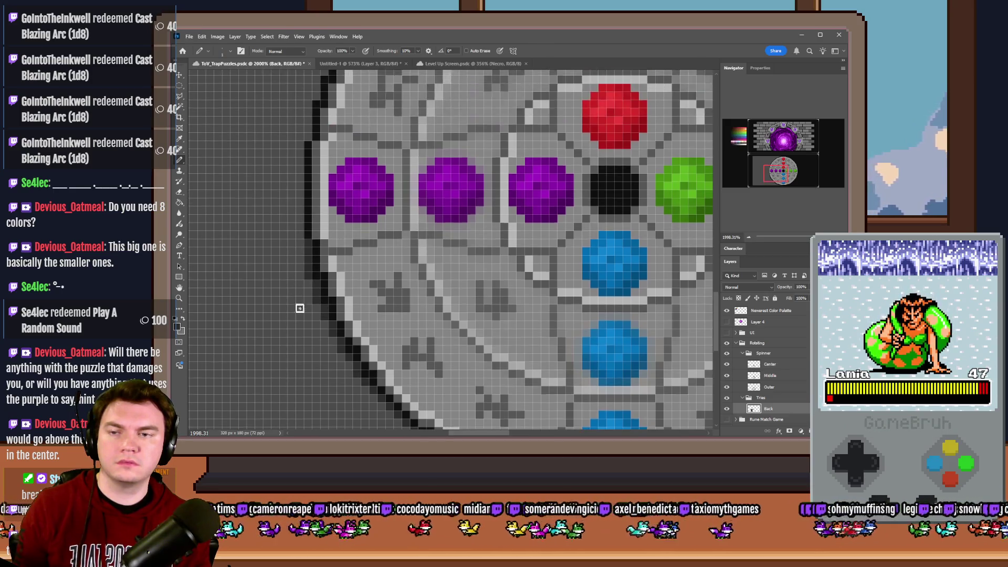
{"action": "scroll", "coordinate": [301, 298], "scroll_direction": "up", "scroll_amount": 3}
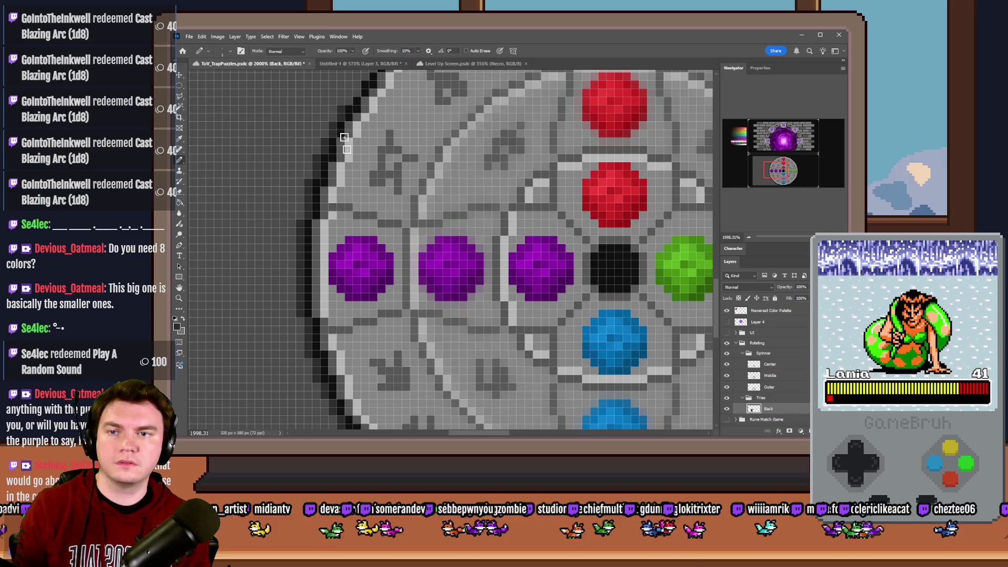
{"action": "scroll", "coordinate": [342, 131], "scroll_direction": "up", "scroll_amount": 3}
{"action": "scroll", "coordinate": [364, 266], "scroll_direction": "up", "scroll_amount": 2}
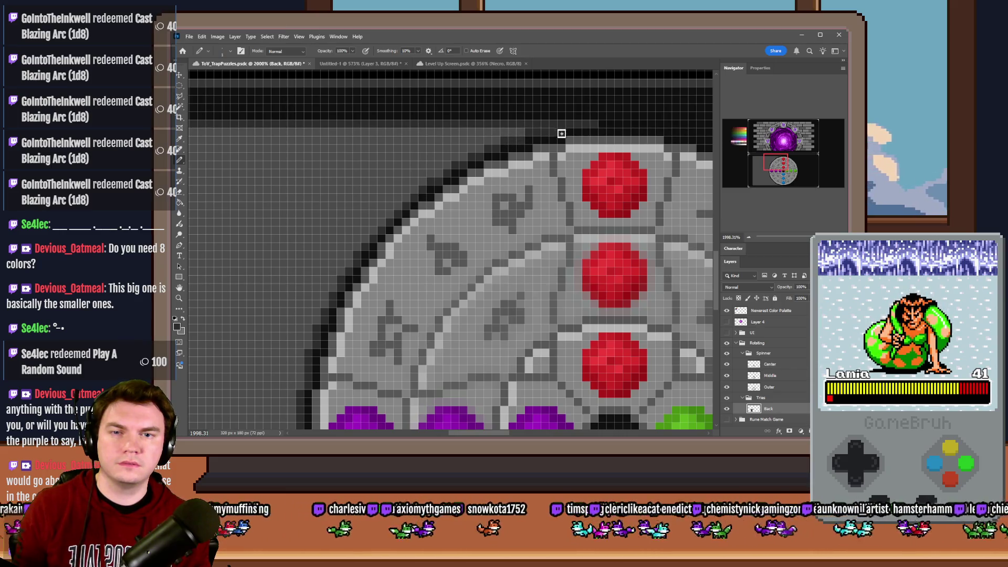
{"action": "scroll", "coordinate": [561, 131], "scroll_direction": "down", "scroll_amount": 10}
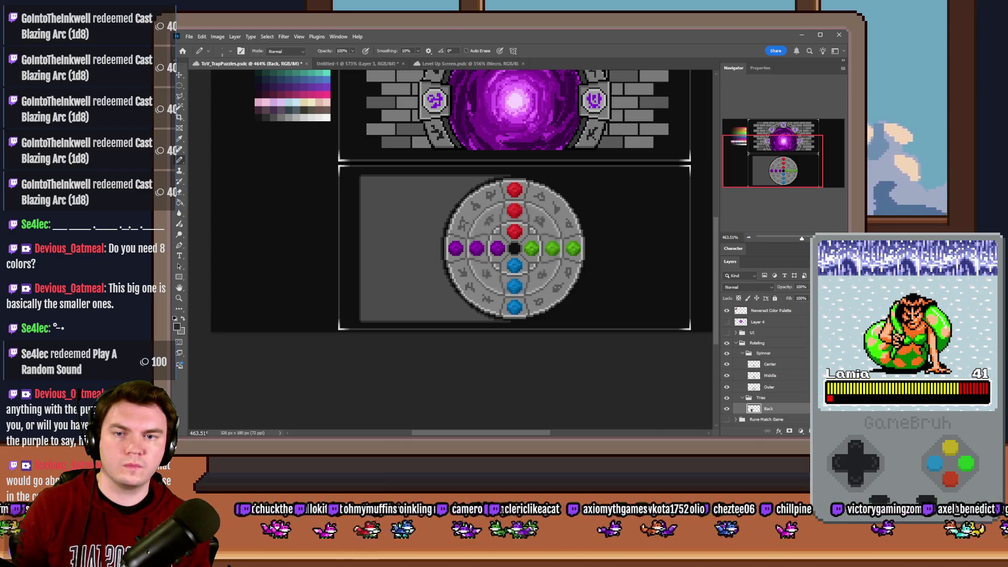
{"action": "scroll", "coordinate": [464, 237], "scroll_direction": "up", "scroll_amount": 2}
{"action": "scroll", "coordinate": [465, 237], "scroll_direction": "up", "scroll_amount": 1}
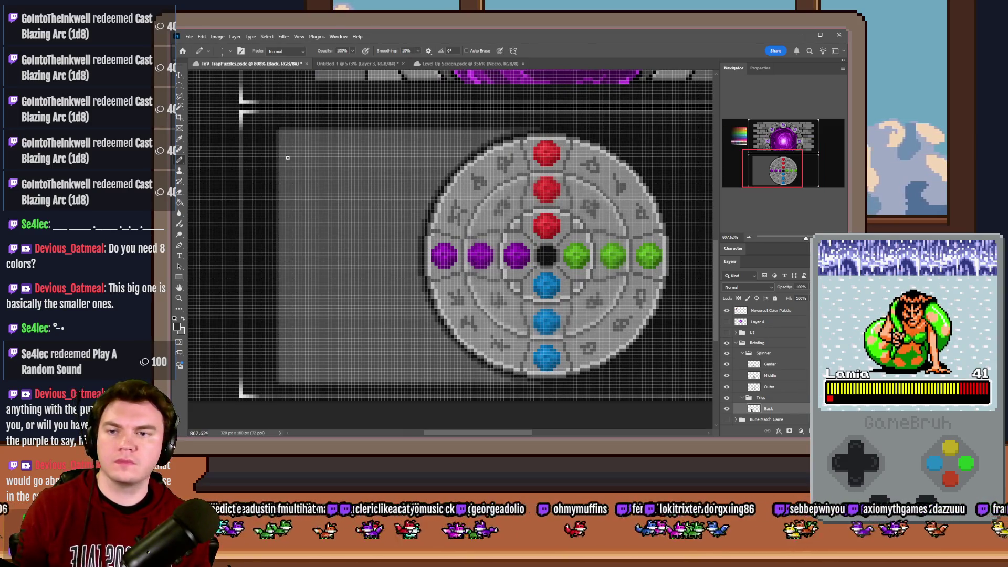
- Create a new empty layer and switch to the Pencil to draw the dark diamond
{"action": "key", "text": "ctrl+shift+alt+n"}
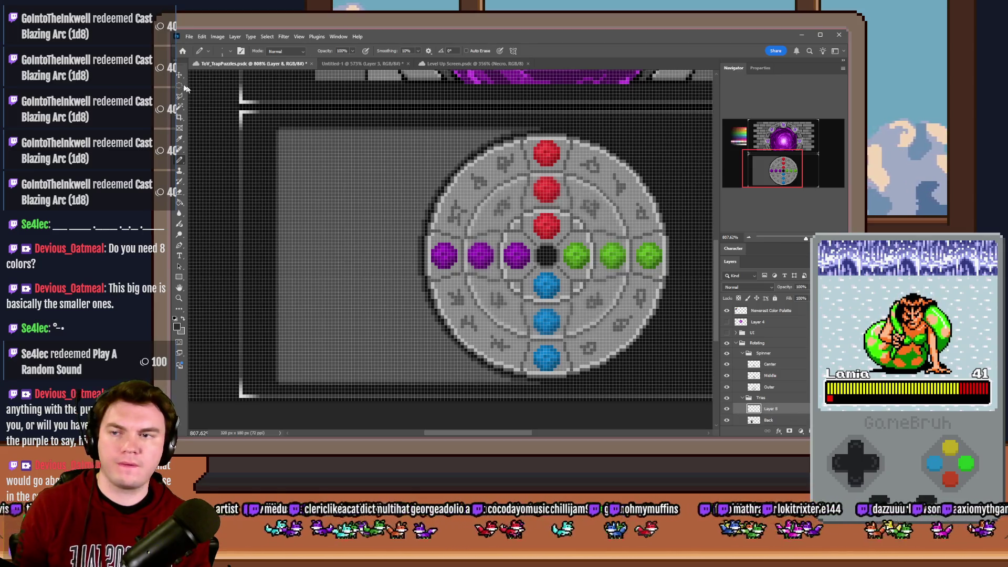
{"action": "left_click_drag", "start_coordinate": [178, 86], "coordinate": [206, 95]}
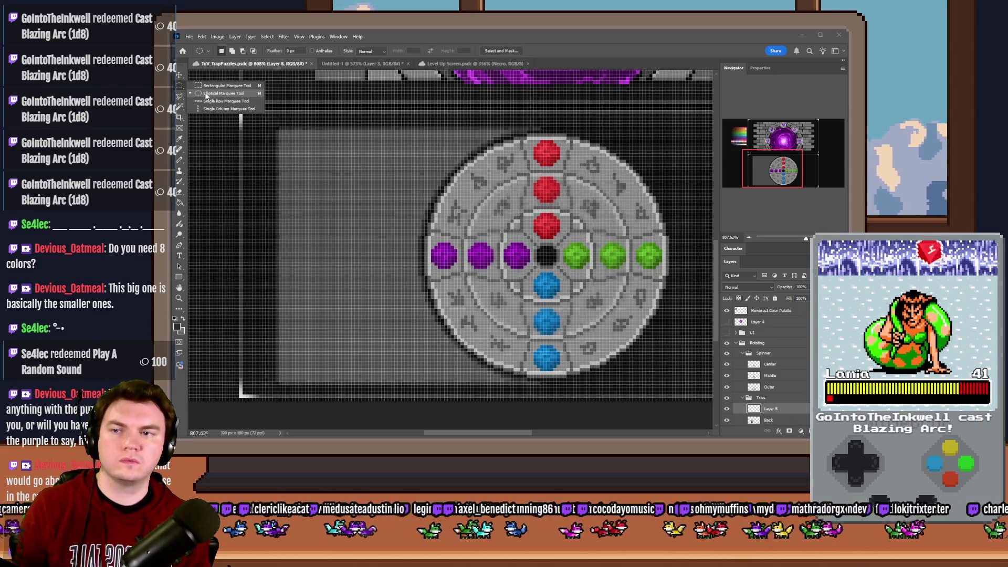
{"action": "left_click", "coordinate": [206, 95]}
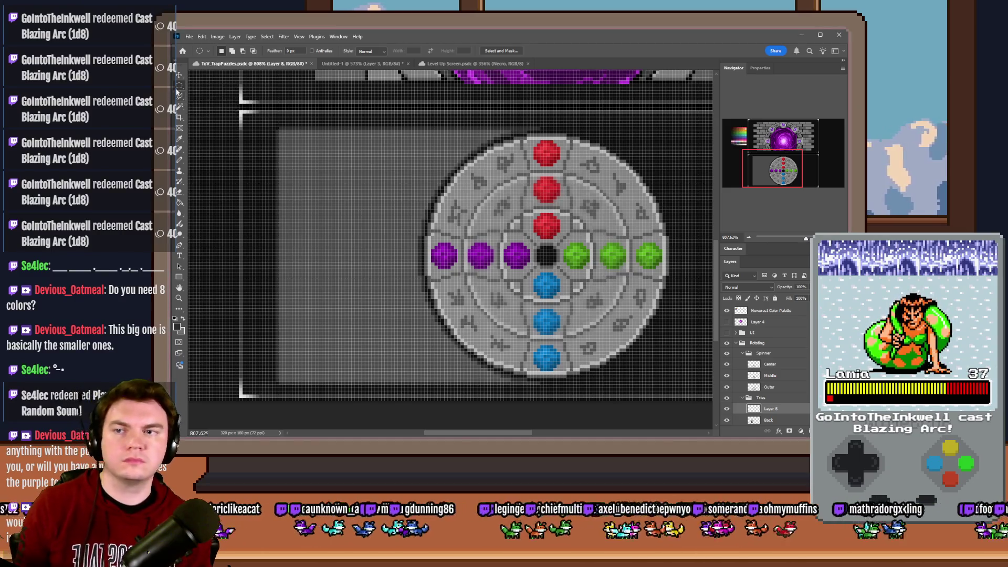
{"action": "left_click", "coordinate": [181, 154]}
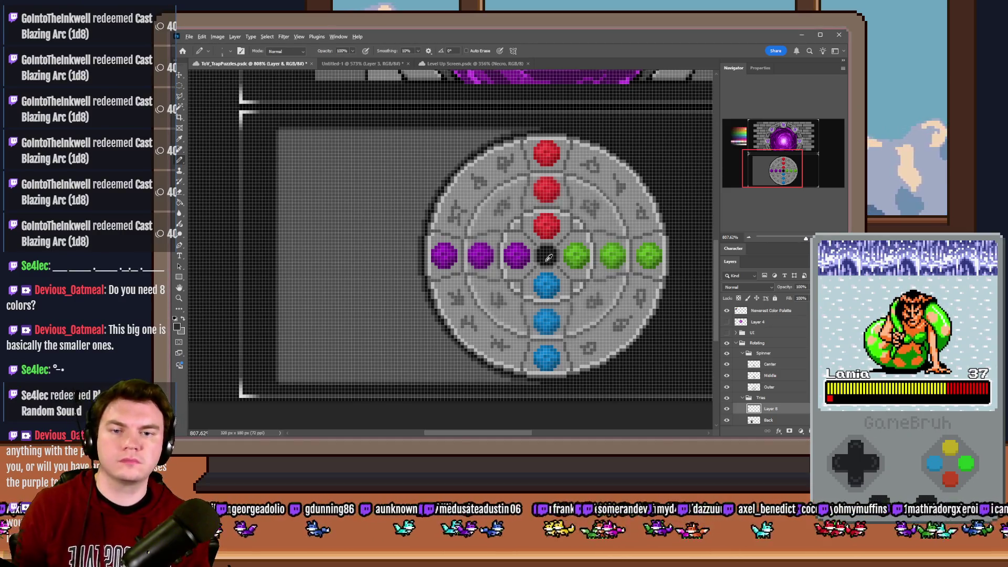
{"action": "scroll", "coordinate": [573, 246], "scroll_direction": "down", "scroll_amount": 2}
{"action": "scroll", "coordinate": [418, 201], "scroll_direction": "up", "scroll_amount": 5}
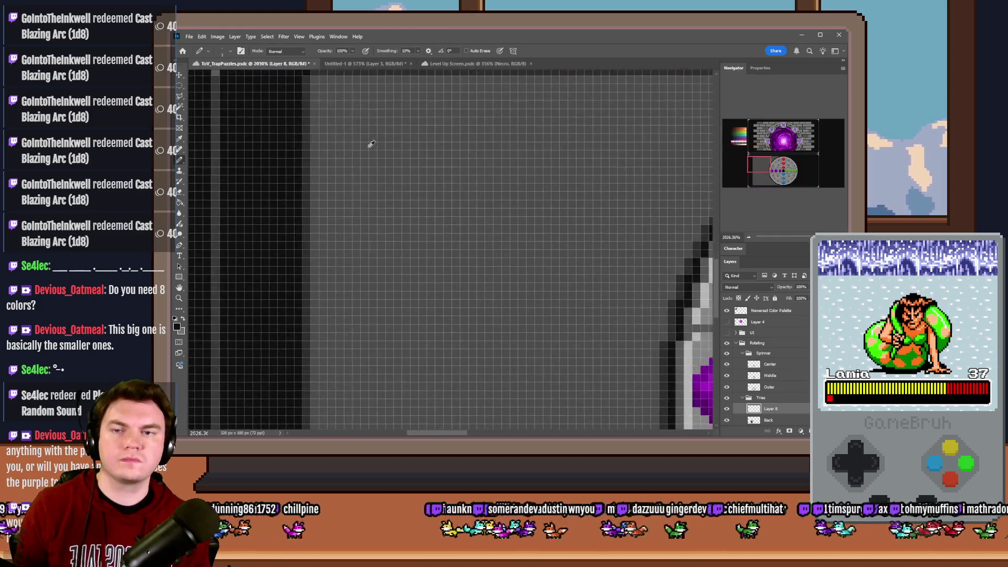
{"action": "scroll", "coordinate": [385, 185], "scroll_direction": "up", "scroll_amount": 2}
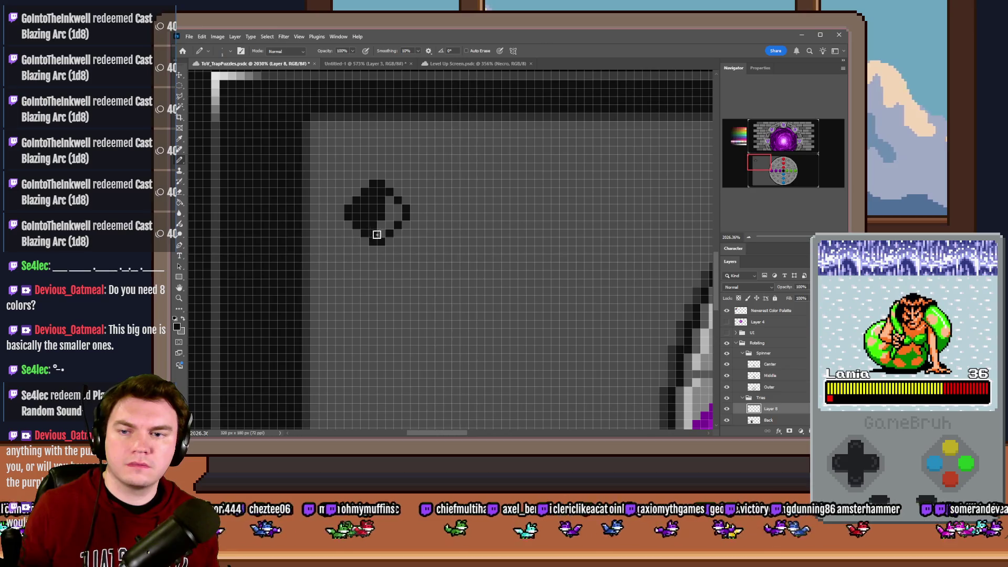
{"action": "scroll", "coordinate": [387, 200], "scroll_direction": "down", "scroll_amount": 3}
{"action": "scroll", "coordinate": [388, 212], "scroll_direction": "down", "scroll_amount": 2}
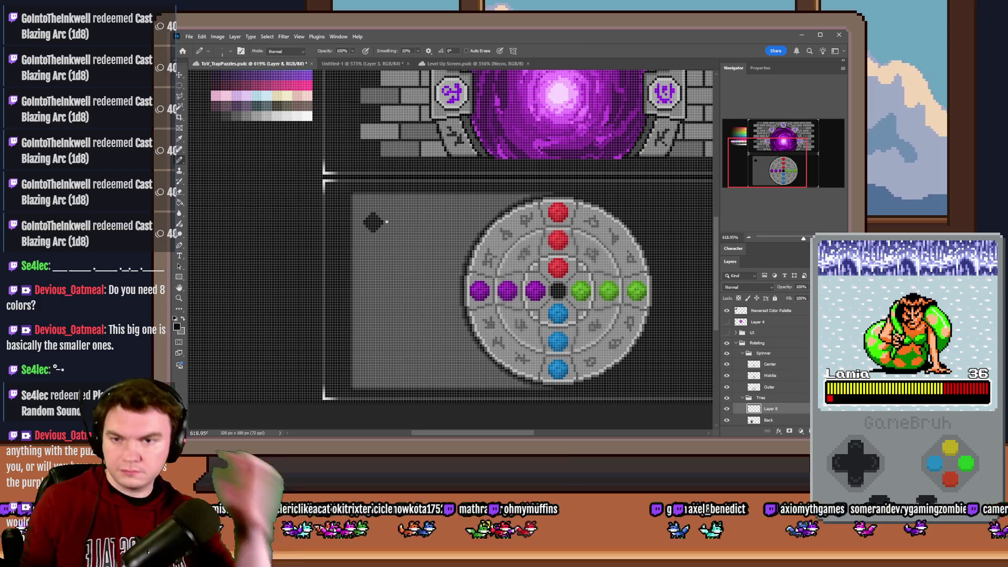
{"action": "scroll", "coordinate": [385, 227], "scroll_direction": "up", "scroll_amount": 3}
- Alt-drag two diamond copies 10 px apart and line the three up in a row
{"action": "key", "text": "m"}
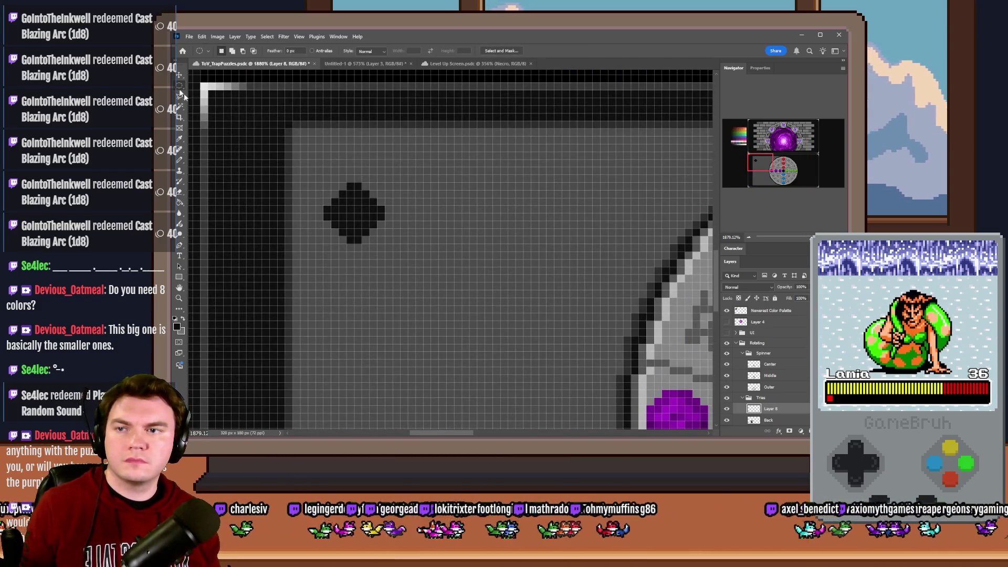
{"action": "left_click_drag", "start_coordinate": [370, 228], "coordinate": [505, 235]}
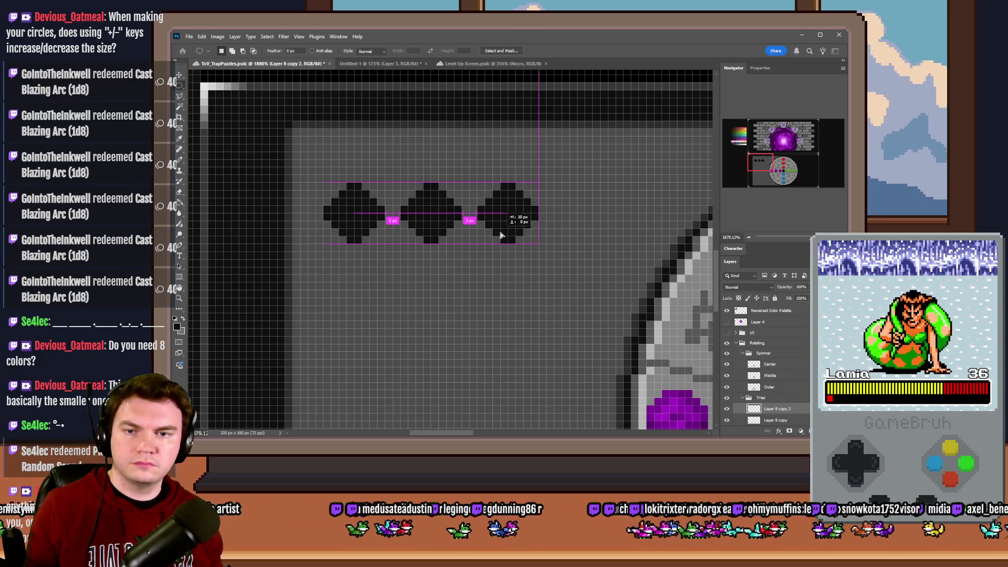
{"action": "scroll", "coordinate": [468, 255], "scroll_direction": "down", "scroll_amount": 2}
{"action": "scroll", "coordinate": [458, 232], "scroll_direction": "down", "scroll_amount": 3}
{"action": "scroll", "coordinate": [457, 236], "scroll_direction": "up", "scroll_amount": 3}
{"action": "mouse_move", "coordinate": [453, 239]}
{"action": "left_mouse_down"}
{"action": "mouse_move", "coordinate": [487, 241]}
{"action": "mouse_move", "coordinate": [435, 370]}
{"action": "mouse_move", "coordinate": [413, 375]}
{"action": "mouse_move", "coordinate": [447, 375]}
{"action": "mouse_move", "coordinate": [450, 218]}
{"action": "left_mouse_up"}
{"action": "scroll", "coordinate": [463, 268], "scroll_direction": "down", "scroll_amount": 5}
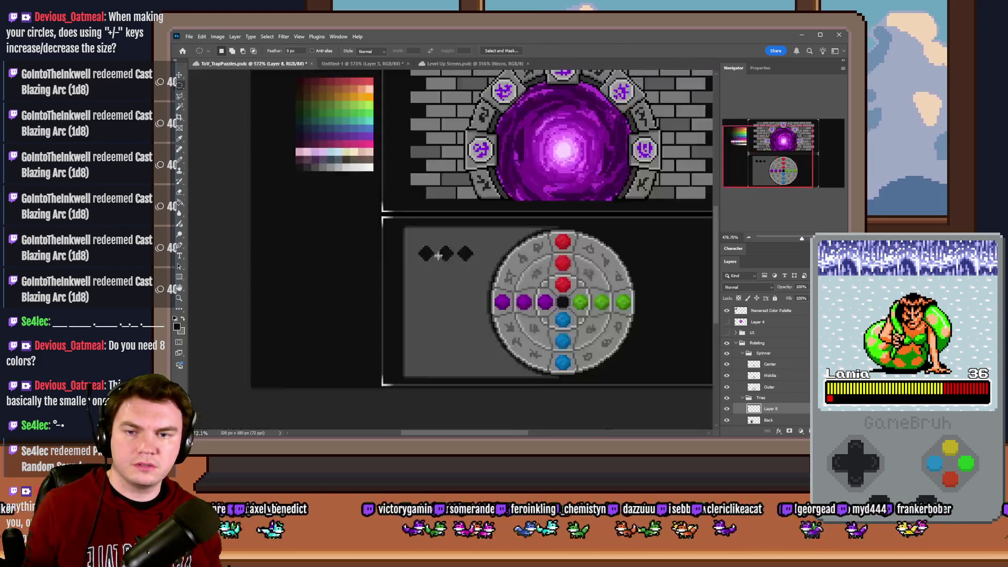
{"action": "scroll", "coordinate": [464, 270], "scroll_direction": "up", "scroll_amount": 1}
{"action": "scroll", "coordinate": [464, 269], "scroll_direction": "up", "scroll_amount": 1}
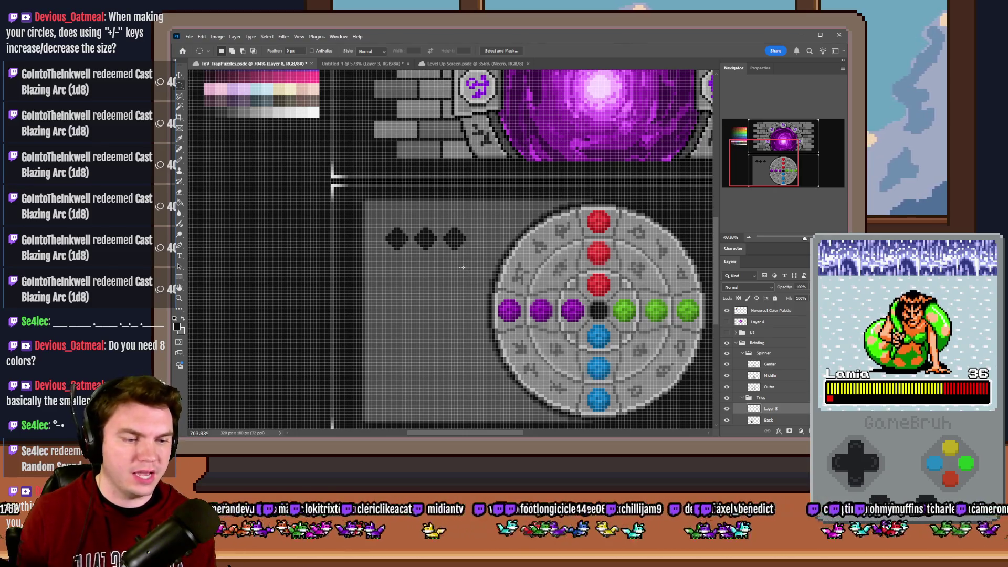
{"action": "scroll", "coordinate": [462, 268], "scroll_direction": "down", "scroll_amount": 2}
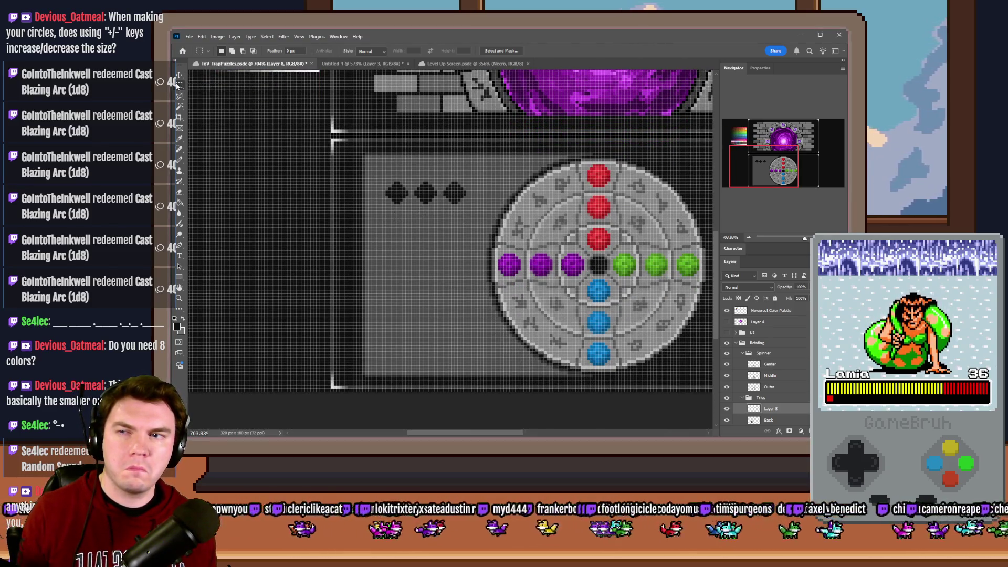
{"action": "scroll", "coordinate": [447, 247], "scroll_direction": "down", "scroll_amount": 2}
{"action": "scroll", "coordinate": [446, 248], "scroll_direction": "up", "scroll_amount": 2}
- Select a circle left of the disc, expand it via Select > Modify, ready for a bucket fill
{"action": "left_click_drag", "start_coordinate": [375, 161], "coordinate": [468, 253]}
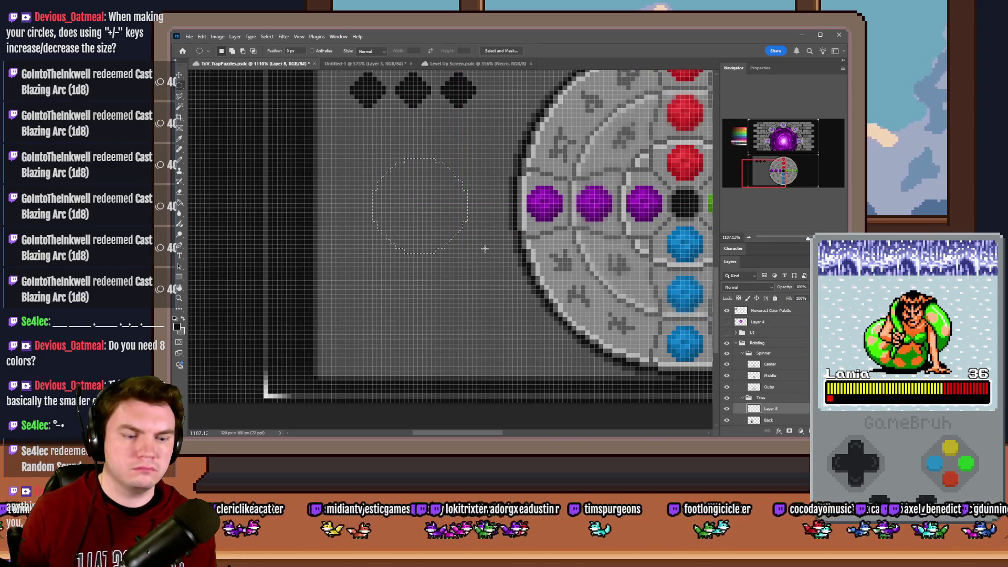
{"action": "scroll", "coordinate": [484, 250], "scroll_direction": "up", "scroll_amount": 2}
{"action": "scroll", "coordinate": [485, 250], "scroll_direction": "down", "scroll_amount": 1}
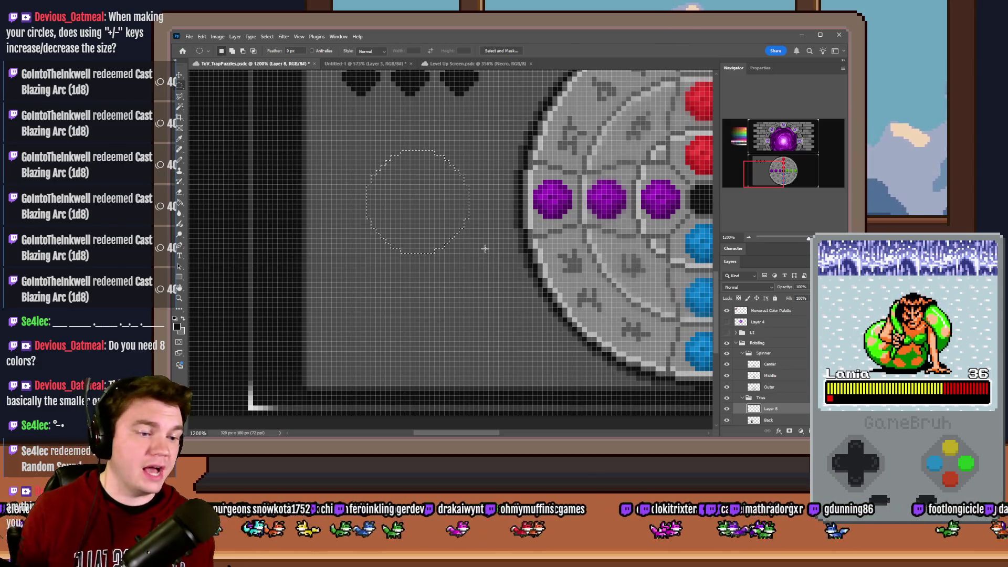
{"action": "left_click", "coordinate": [283, 37]}
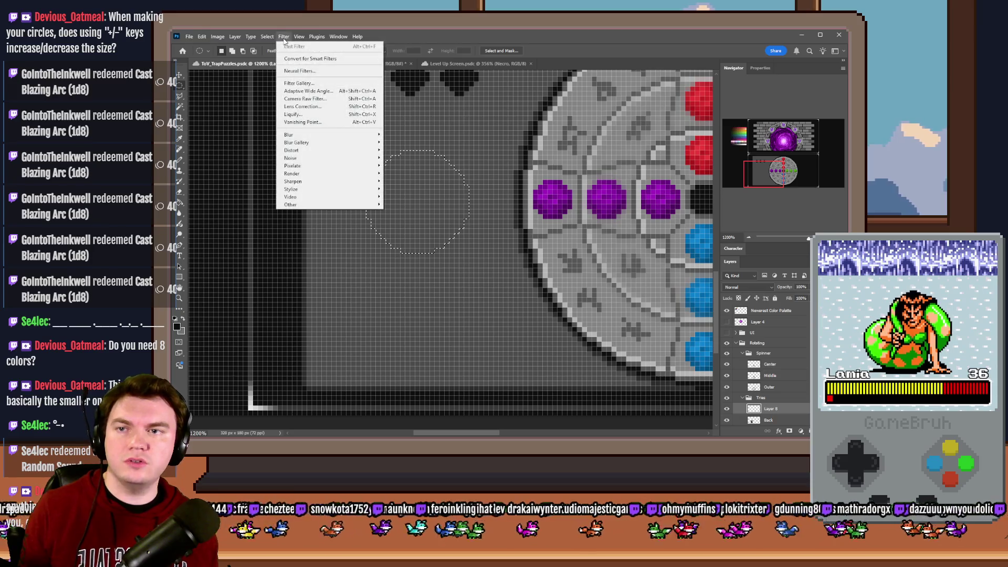
{"action": "mouse_move", "coordinate": [284, 161]}
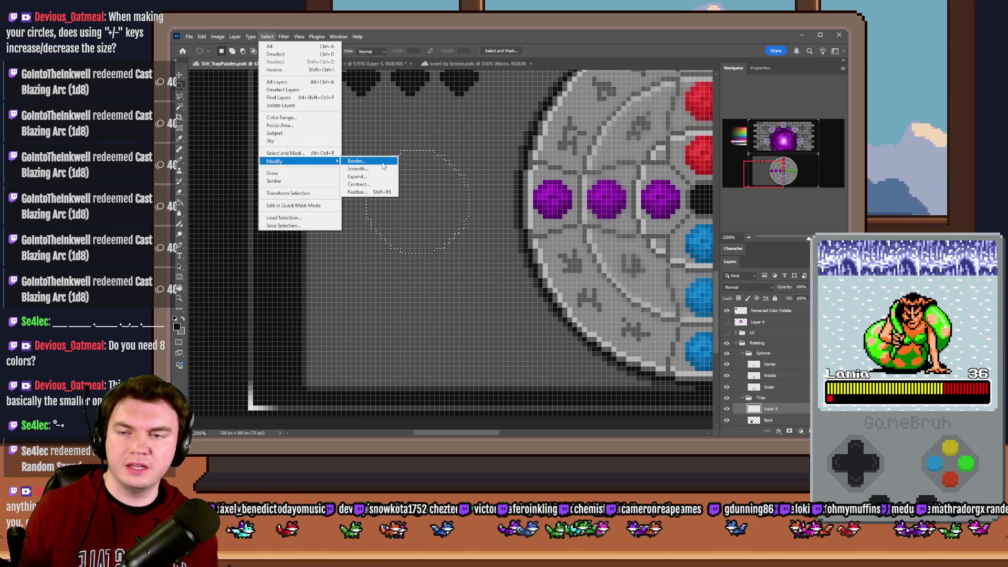
{"action": "left_click", "coordinate": [378, 176]}
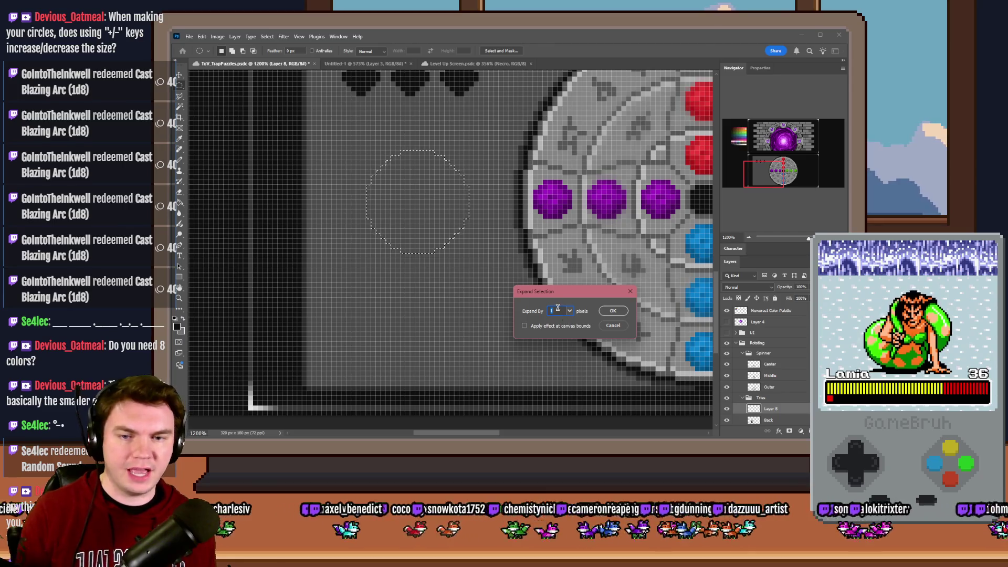
{"action": "left_click", "coordinate": [607, 314]}
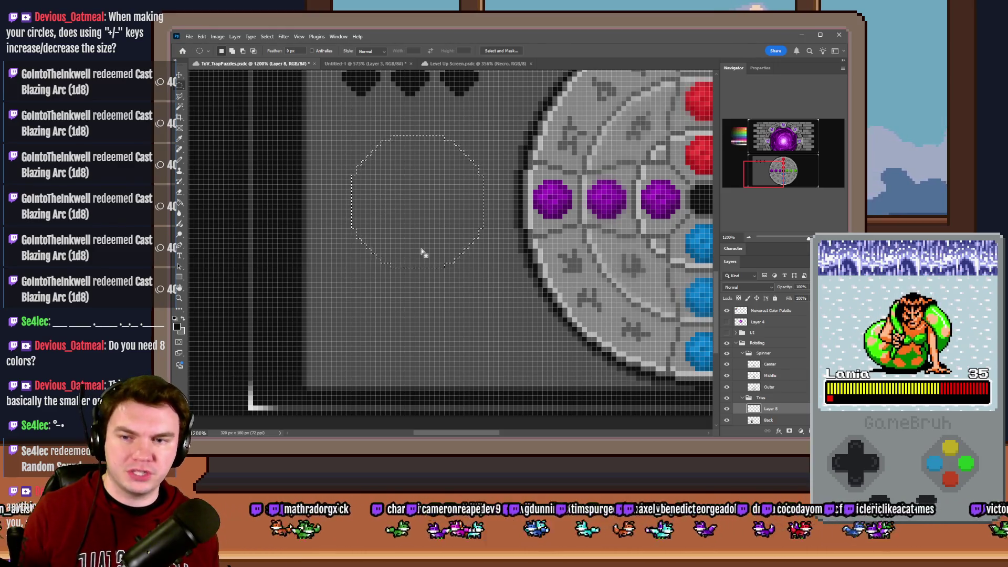
{"action": "scroll", "coordinate": [414, 248], "scroll_direction": "down", "scroll_amount": 3}
{"action": "scroll", "coordinate": [417, 241], "scroll_direction": "down", "scroll_amount": 2}
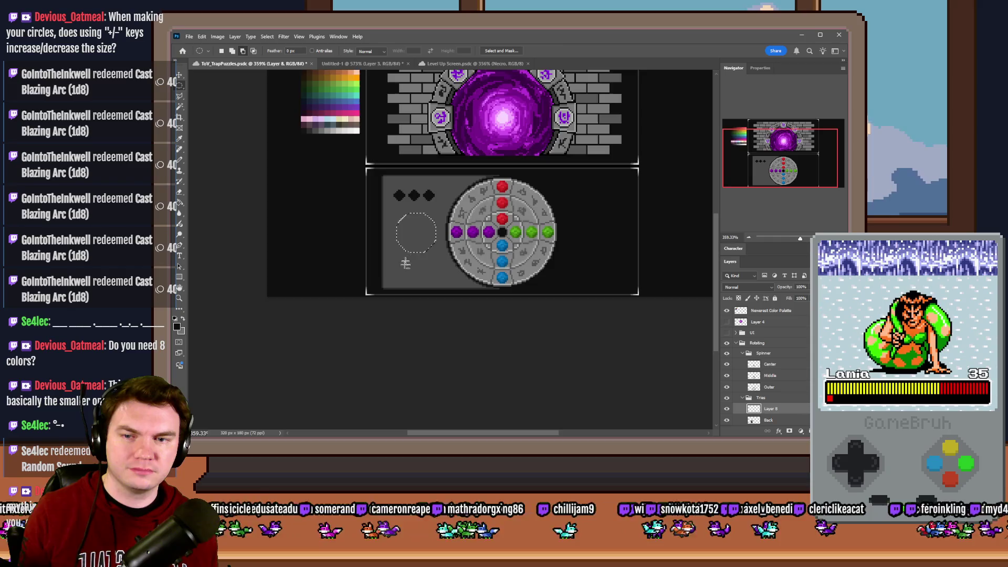
{"action": "scroll", "coordinate": [404, 266], "scroll_direction": "up", "scroll_amount": 3}
{"action": "scroll", "coordinate": [414, 230], "scroll_direction": "up", "scroll_amount": 2}
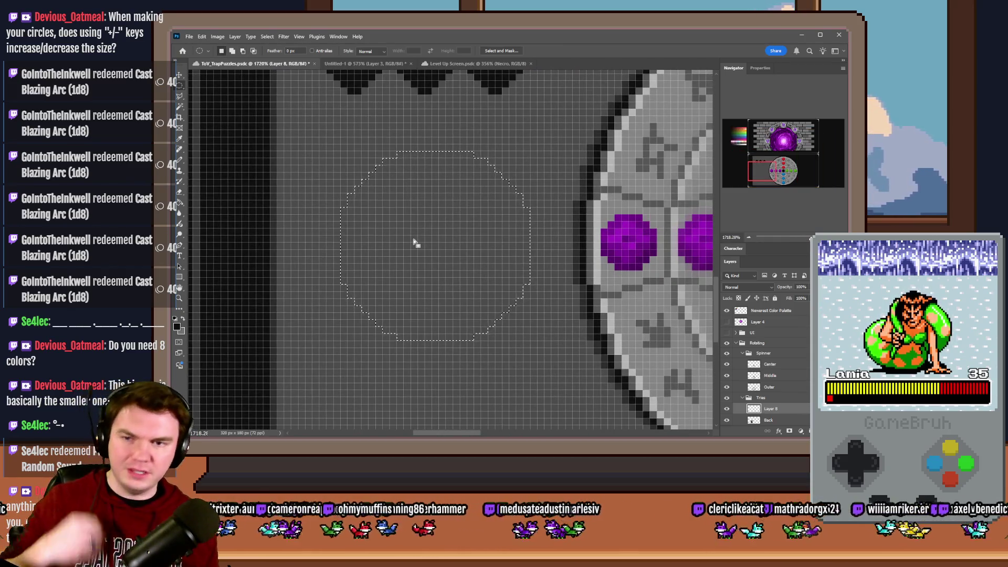
{"action": "key", "text": "g"}
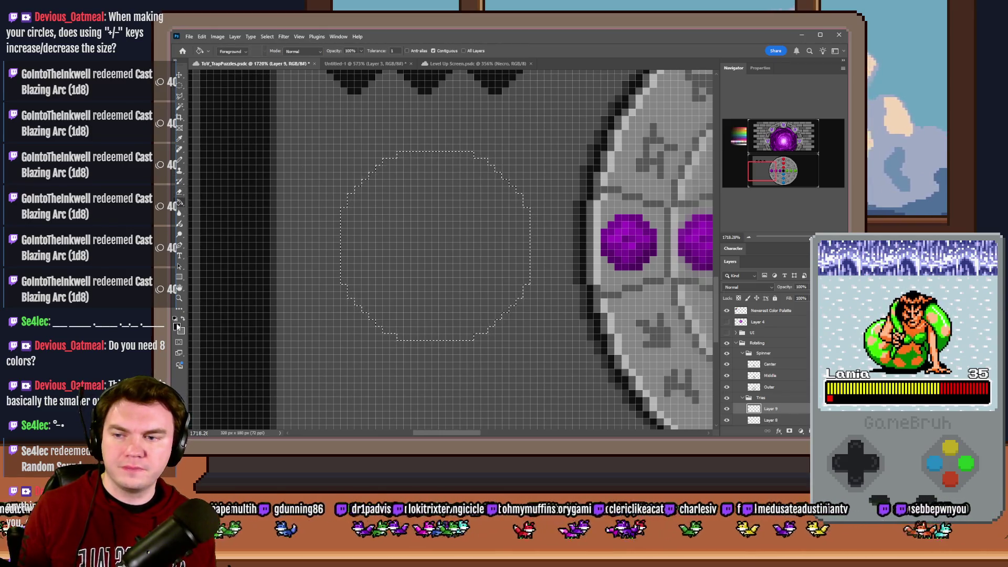
- Set the foreground to pale pink and fill the circular selection with it
{"action": "left_click", "coordinate": [178, 325]}
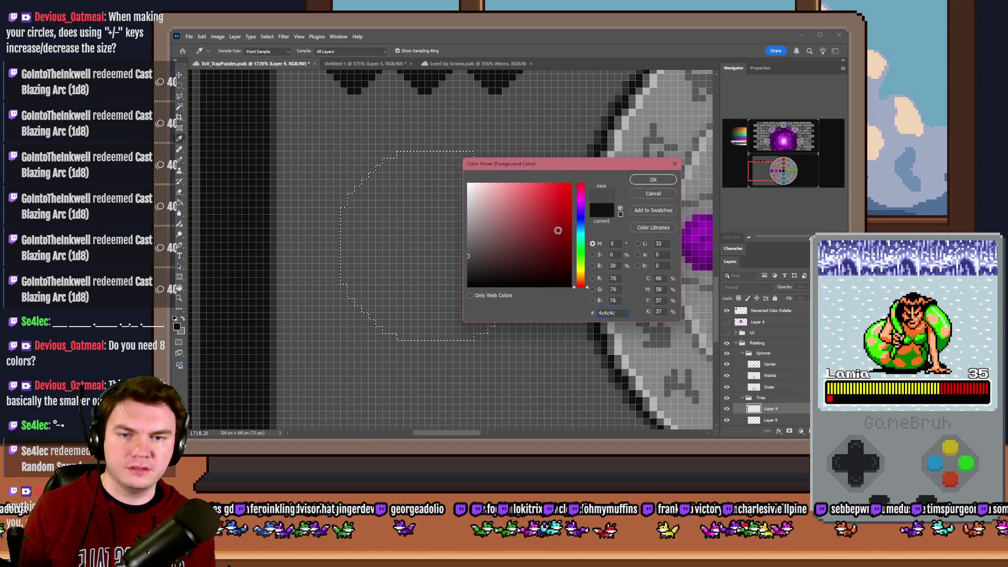
{"action": "left_click", "coordinate": [504, 232]}
{"action": "left_click", "coordinate": [652, 180]}
{"action": "key", "text": "alt+BackSpace"}
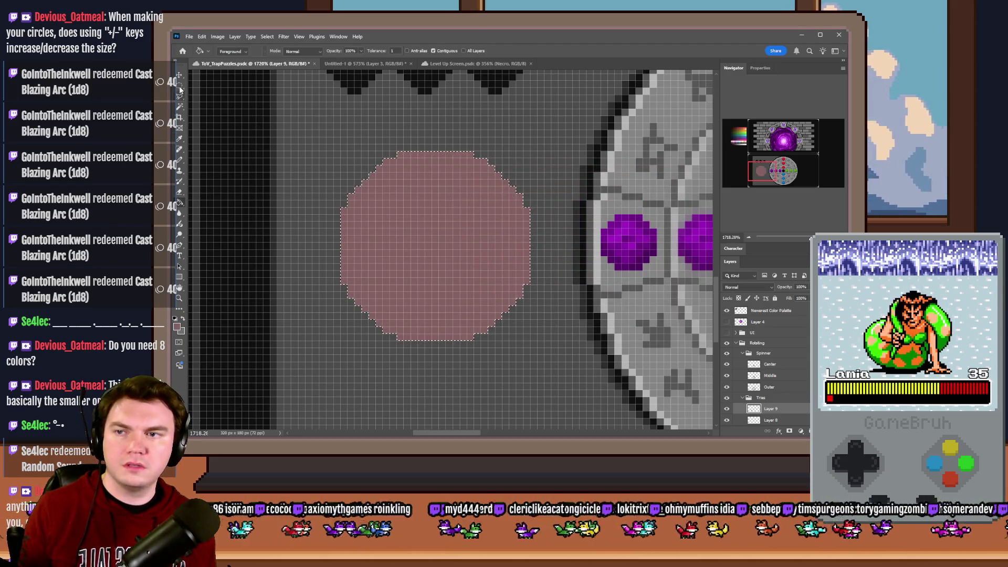
- Move the selection right toward the disc, fill a second pink circle and deselect
{"action": "right_click", "coordinate": [180, 87]}
{"action": "left_click", "coordinate": [217, 93]}
{"action": "left_click_drag", "start_coordinate": [466, 292], "coordinate": [667, 291]}
{"action": "key", "text": "g"}
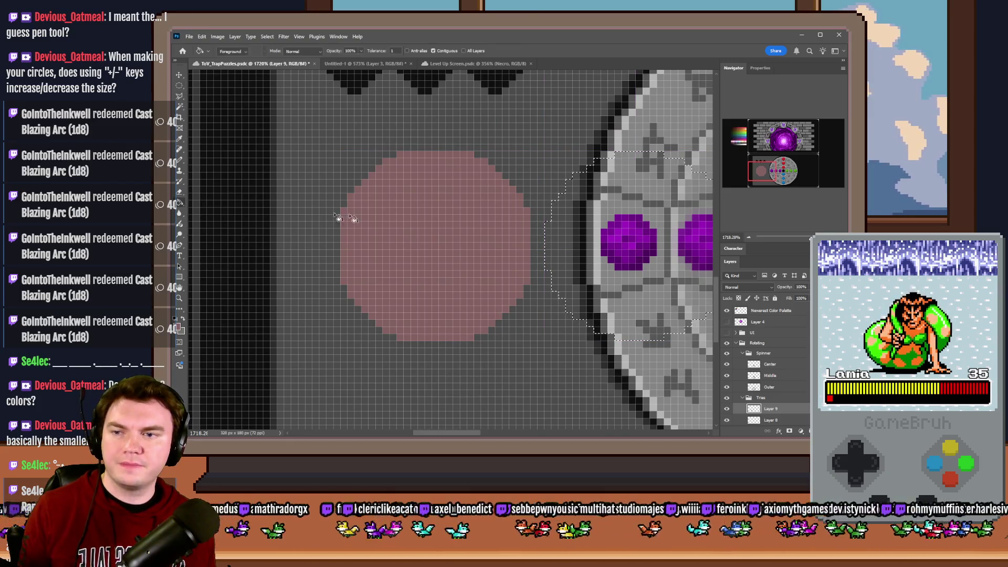
{"action": "left_click", "coordinate": [553, 236]}
{"action": "key", "text": "ctrl+d"}
- Shift the pink circles left and mark out a new circular selection in the empty space
{"action": "key", "text": "m"}
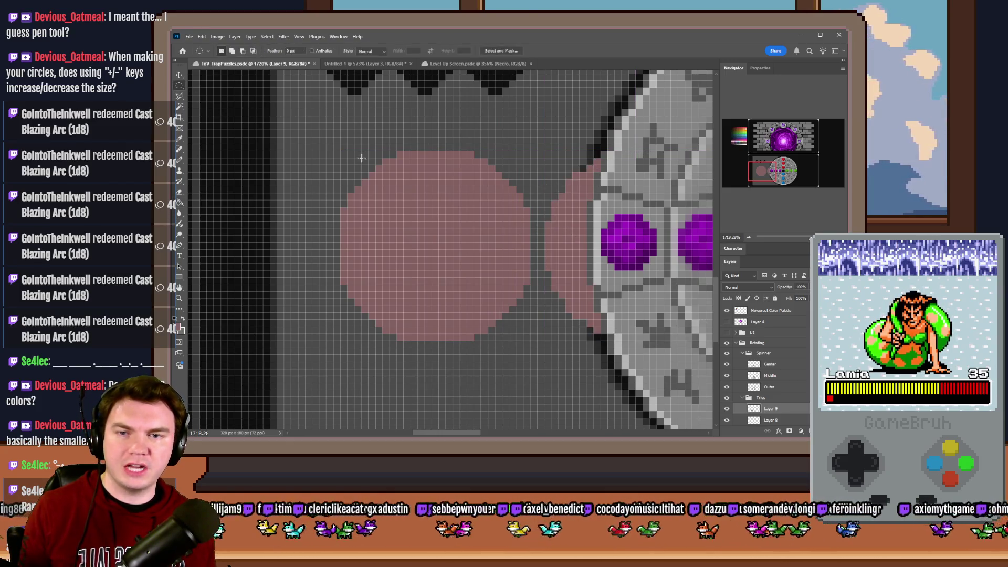
{"action": "scroll", "coordinate": [419, 281], "scroll_direction": "down", "scroll_amount": 3}
{"action": "left_click_drag", "start_coordinate": [553, 272], "coordinate": [442, 265]}
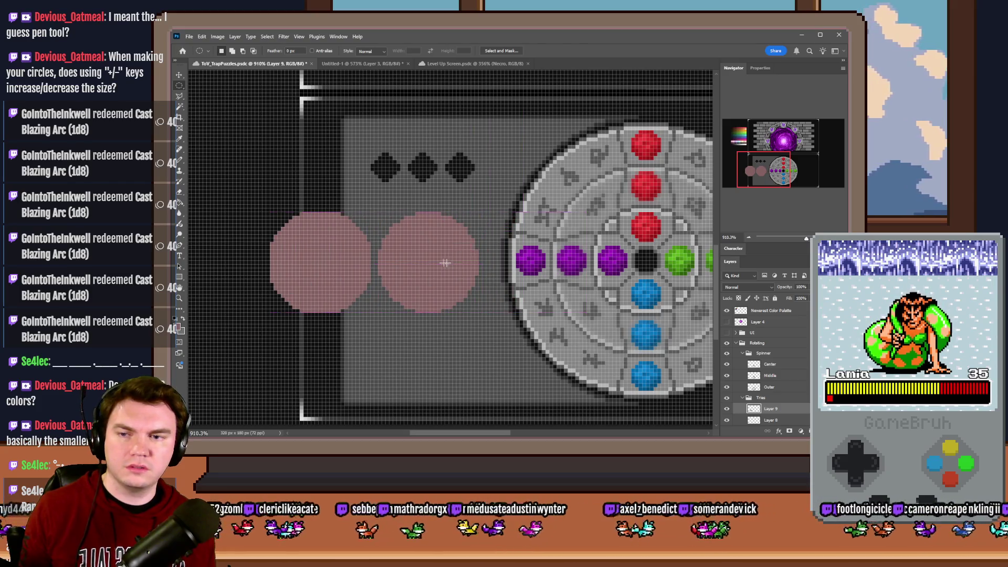
{"action": "scroll", "coordinate": [444, 265], "scroll_direction": "down", "scroll_amount": 2}
{"action": "scroll", "coordinate": [409, 236], "scroll_direction": "up", "scroll_amount": 1}
{"action": "scroll", "coordinate": [370, 205], "scroll_direction": "down", "scroll_amount": 1}
{"action": "scroll", "coordinate": [332, 178], "scroll_direction": "up", "scroll_amount": 1}
{"action": "left_click_drag", "start_coordinate": [341, 175], "coordinate": [397, 241]}
{"action": "left_click", "coordinate": [267, 36]}
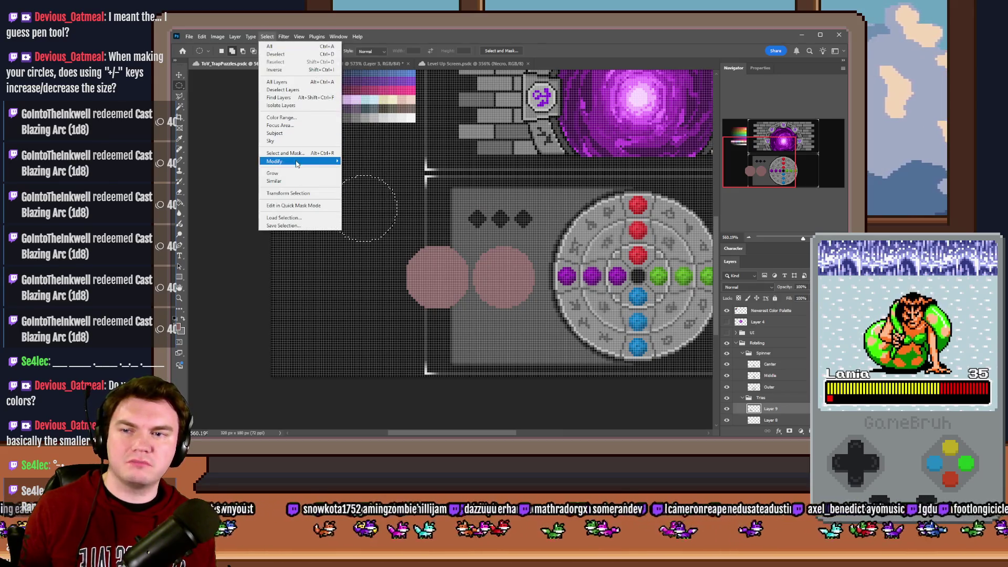
- Expand the selection by 10 px, reposition it up-left and fill a larger pink circle
{"action": "left_click", "coordinate": [367, 177]}
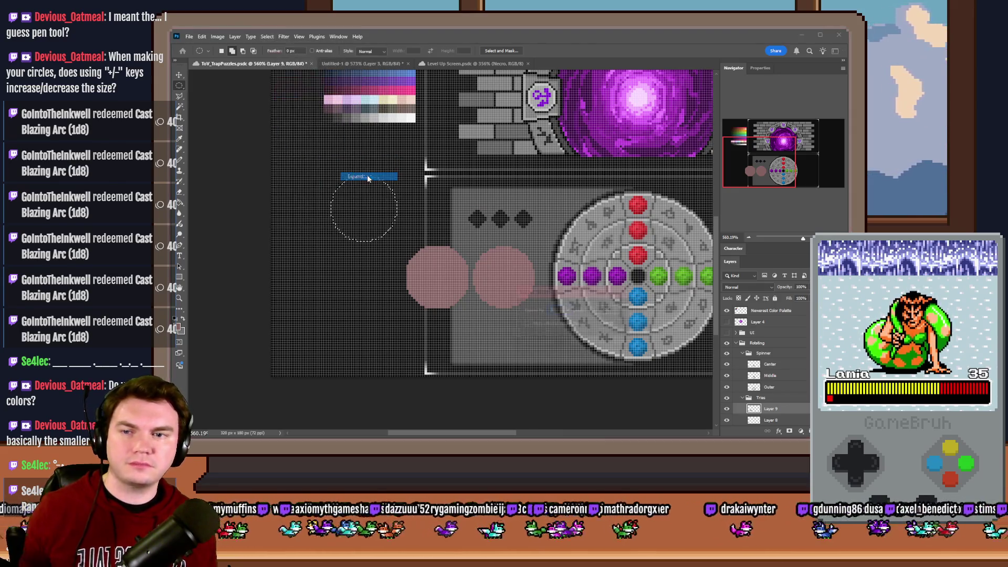
{"action": "type", "text": "10"}
{"action": "key", "text": "Return"}
{"action": "left_click_drag", "start_coordinate": [350, 216], "coordinate": [377, 250]}
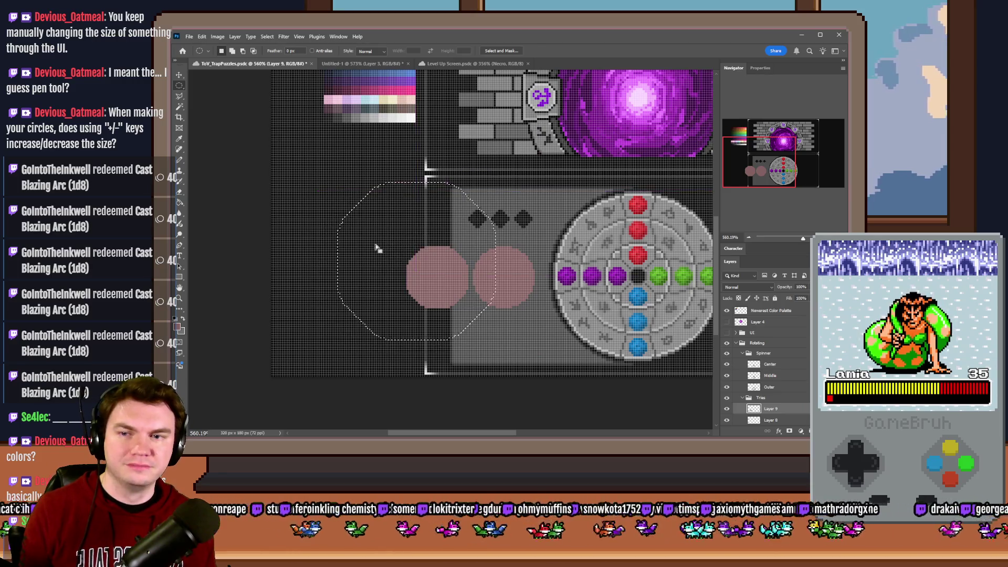
{"action": "left_click_drag", "start_coordinate": [376, 249], "coordinate": [346, 176]}
{"action": "key", "text": "g"}
{"action": "left_click", "coordinate": [382, 200]}
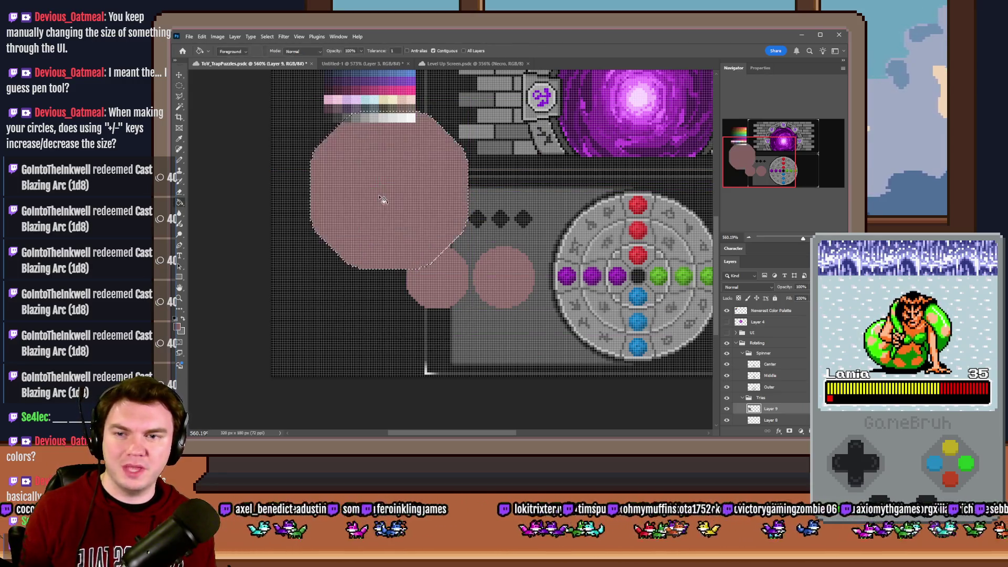
- Undo and discard the pink test circles, leaving only the disc and diamonds
{"action": "key", "text": "ctrl+z"}
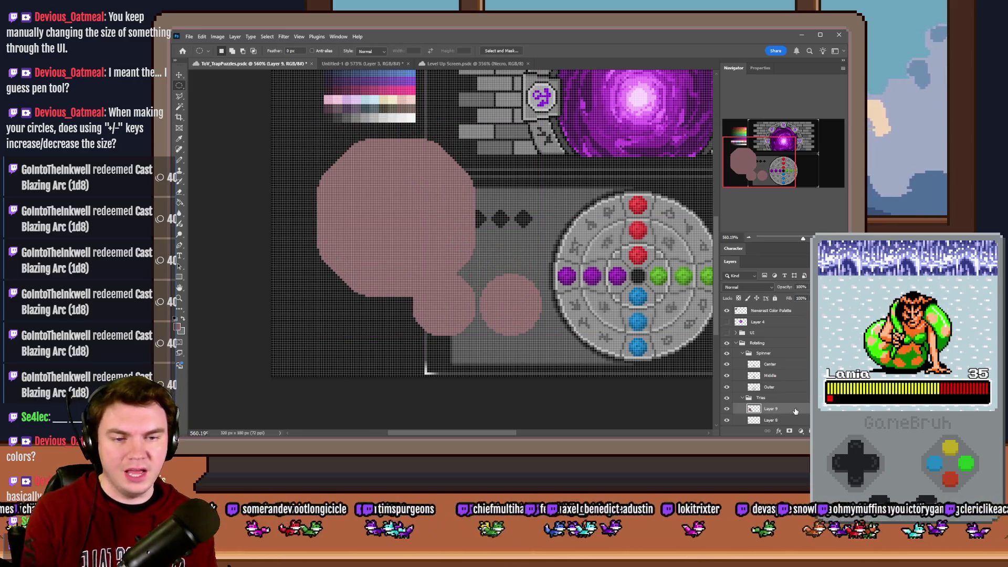
{"action": "key", "text": "ctrl+z"}
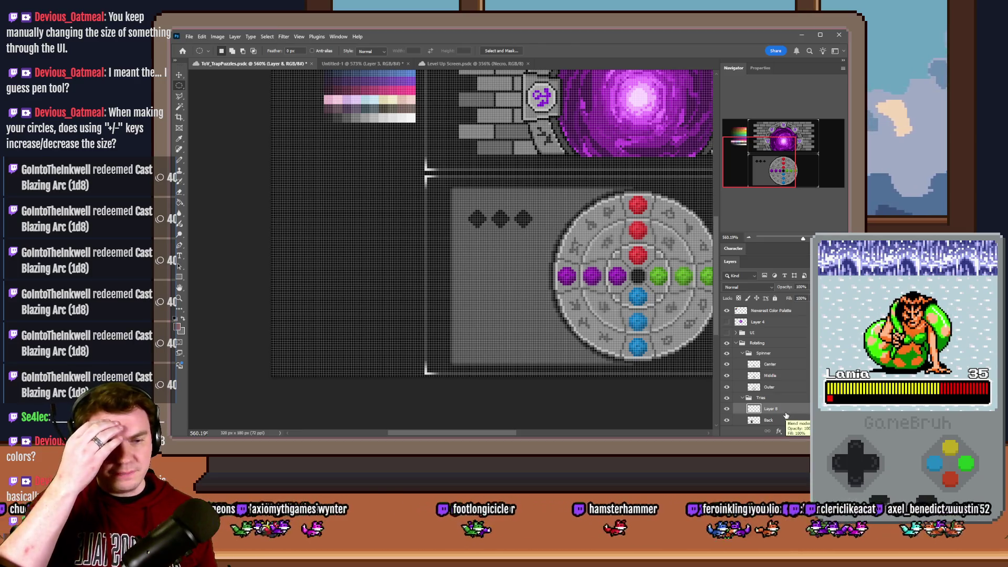
{"action": "left_click", "coordinate": [179, 160]}
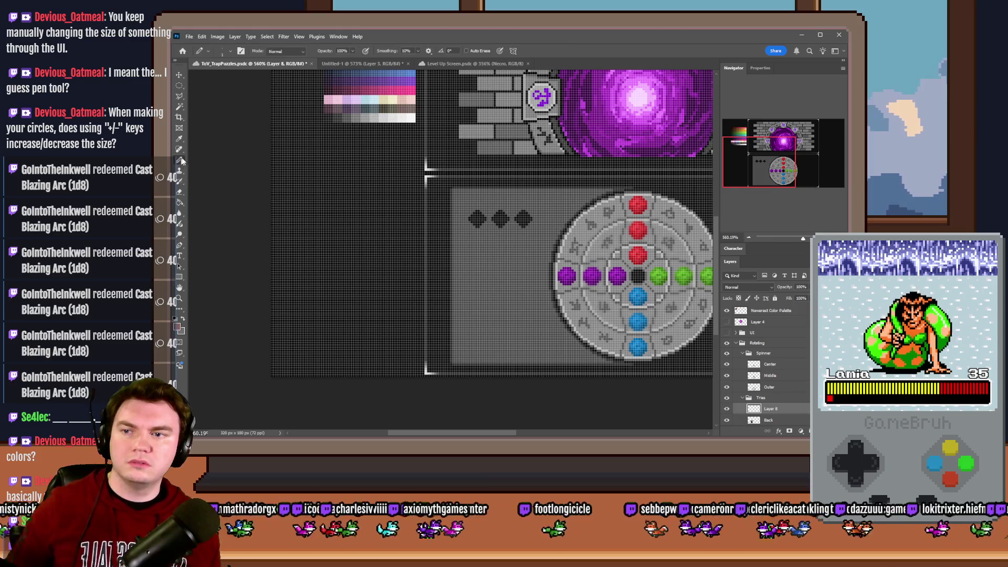
{"action": "scroll", "coordinate": [497, 259], "scroll_direction": "up", "scroll_amount": 2}
{"action": "scroll", "coordinate": [497, 259], "scroll_direction": "up", "scroll_amount": 2}
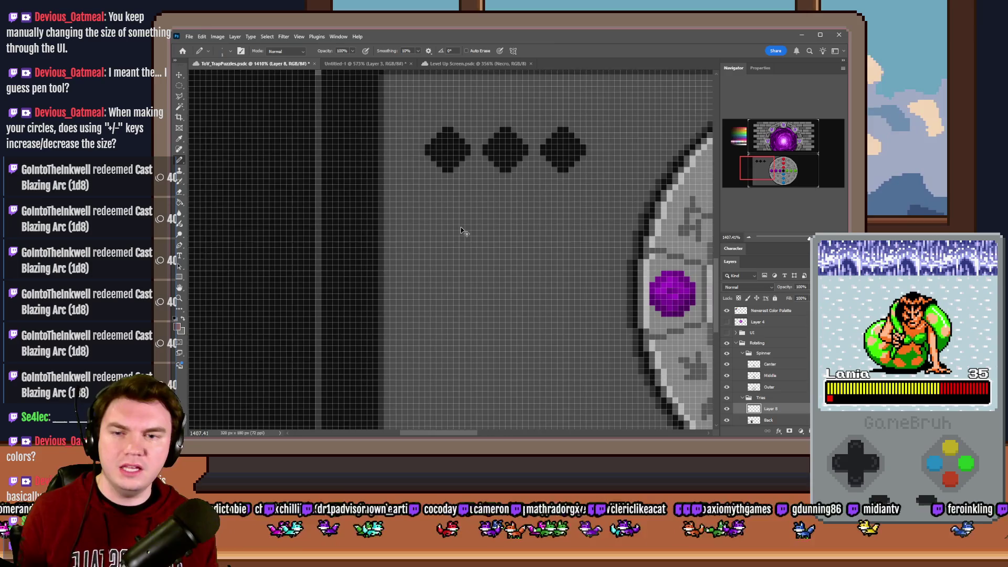
{"action": "scroll", "coordinate": [462, 229], "scroll_direction": "up", "scroll_amount": 1}
{"action": "scroll", "coordinate": [462, 228], "scroll_direction": "down", "scroll_amount": 2}
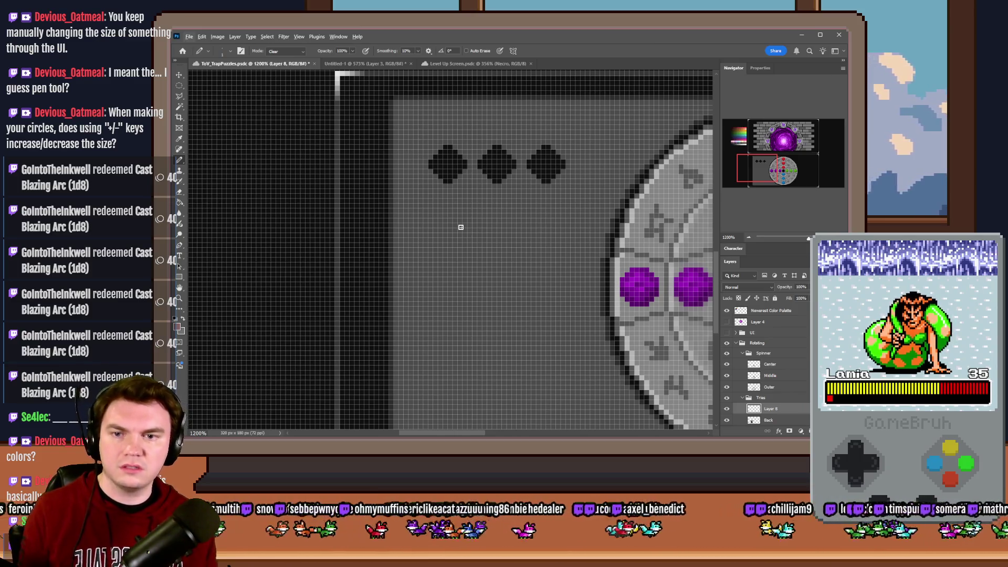
{"action": "scroll", "coordinate": [461, 227], "scroll_direction": "up", "scroll_amount": 1}
{"action": "scroll", "coordinate": [463, 231], "scroll_direction": "up", "scroll_amount": 1}
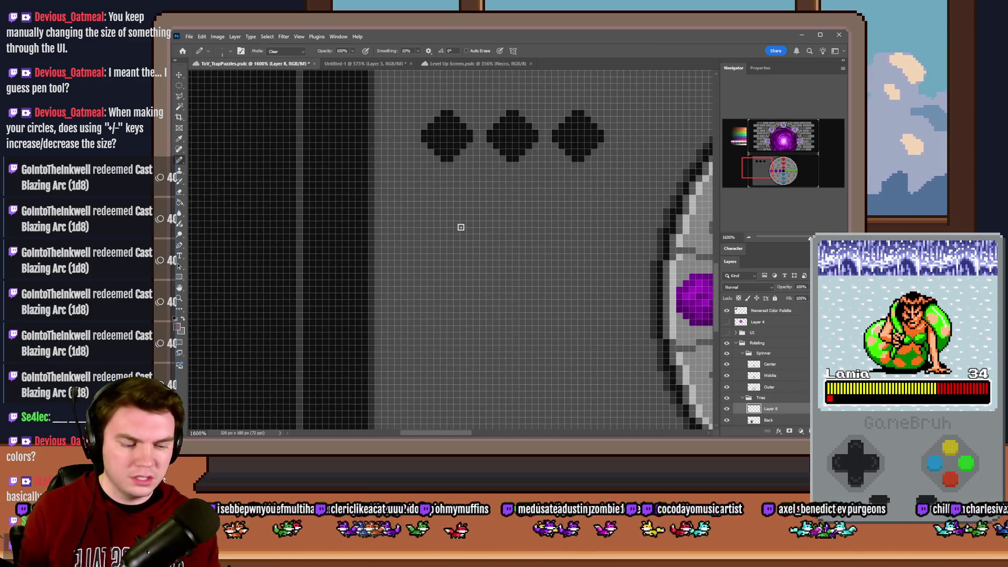
{"action": "scroll", "coordinate": [461, 227], "scroll_direction": "up", "scroll_amount": 1}
{"action": "scroll", "coordinate": [460, 228], "scroll_direction": "down", "scroll_amount": 2}
{"action": "scroll", "coordinate": [461, 227], "scroll_direction": "down", "scroll_amount": 1}
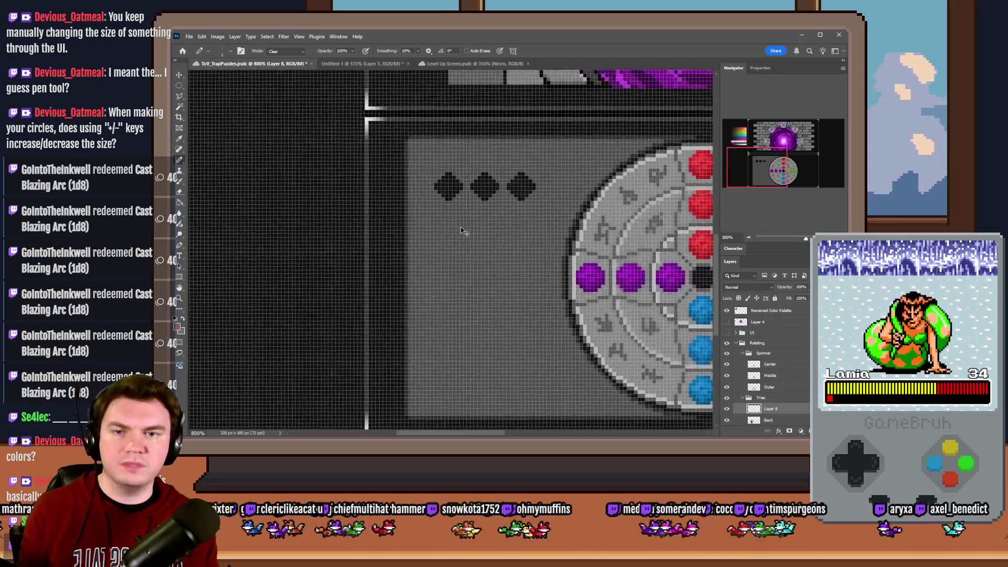
{"action": "scroll", "coordinate": [460, 226], "scroll_direction": "up", "scroll_amount": 2}
- Set the Pencil to a 7 px Hard Round tip from the brush settings popup
{"action": "right_click", "coordinate": [398, 241]}
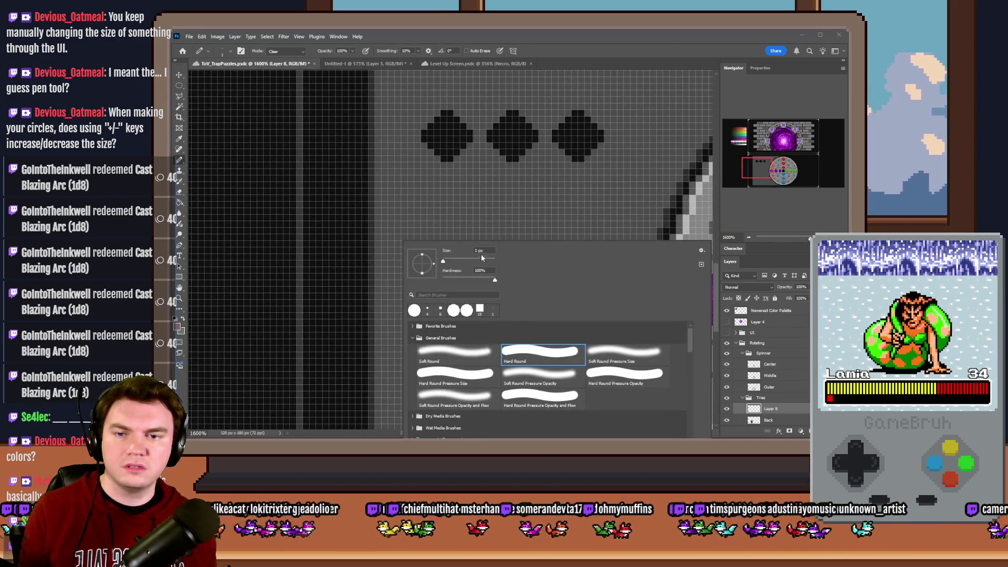
{"action": "type", "text": "7"}
{"action": "key", "text": "Return"}
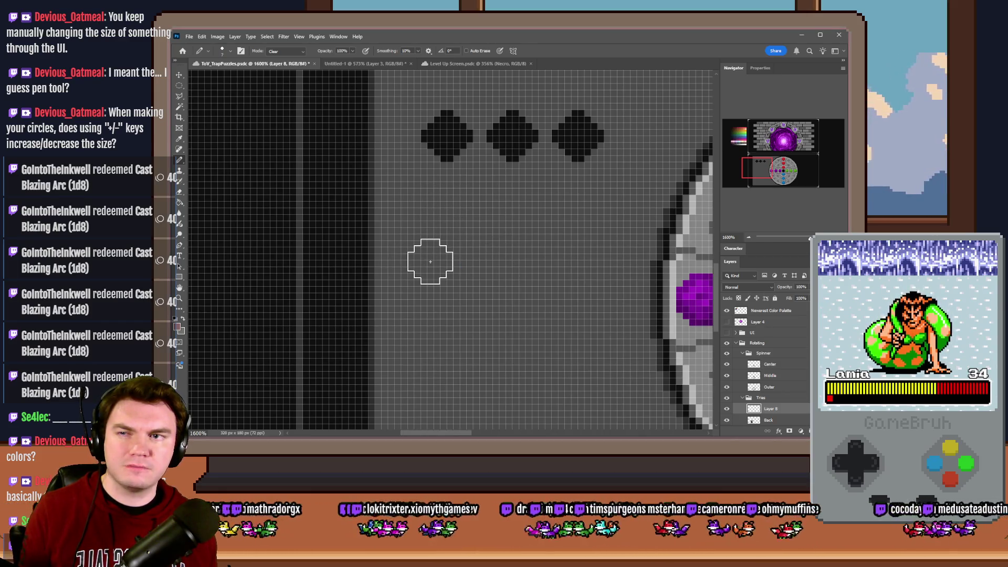
{"action": "left_click", "coordinate": [230, 51]}
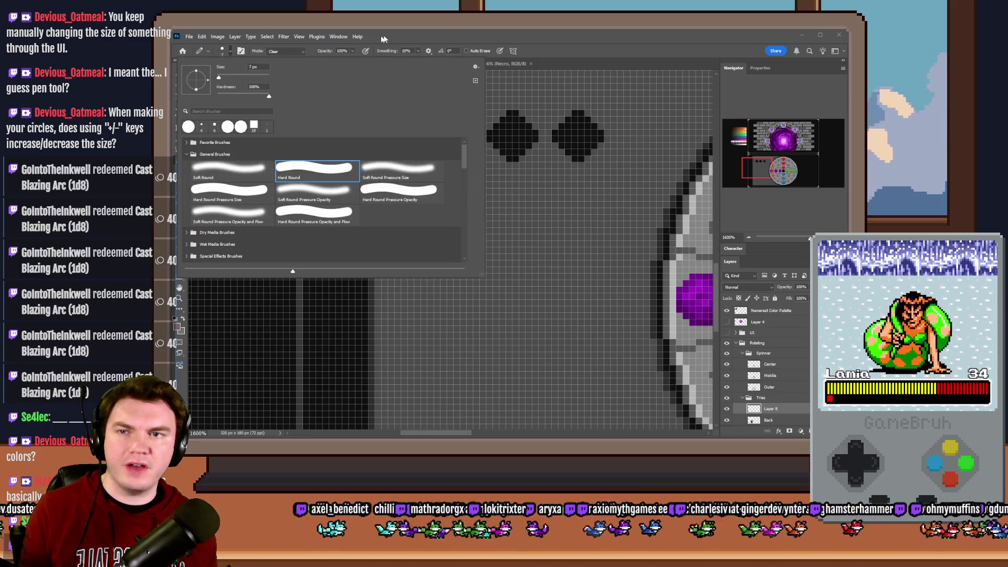
{"action": "left_click", "coordinate": [380, 38]}
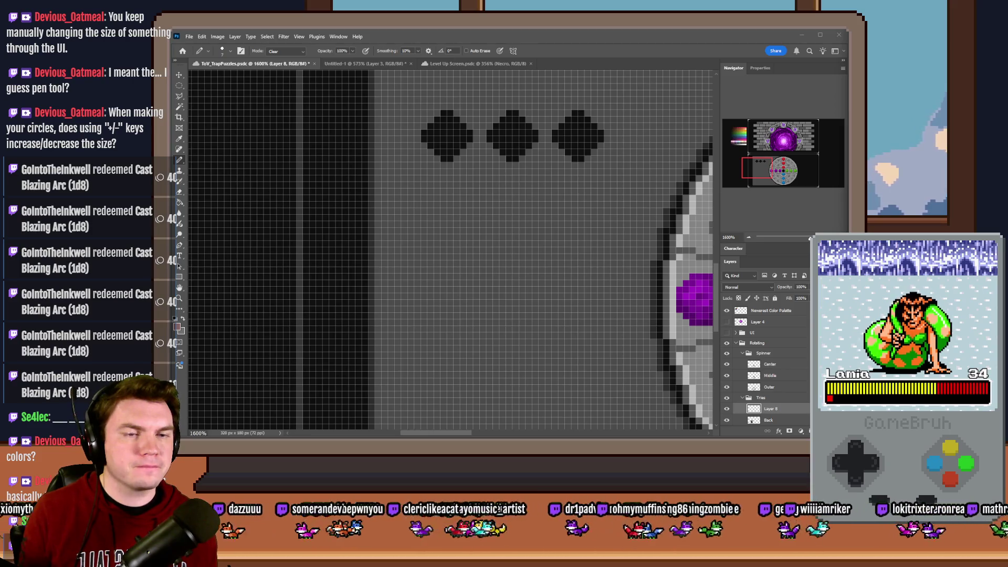
{"action": "left_click", "coordinate": [635, 49]}
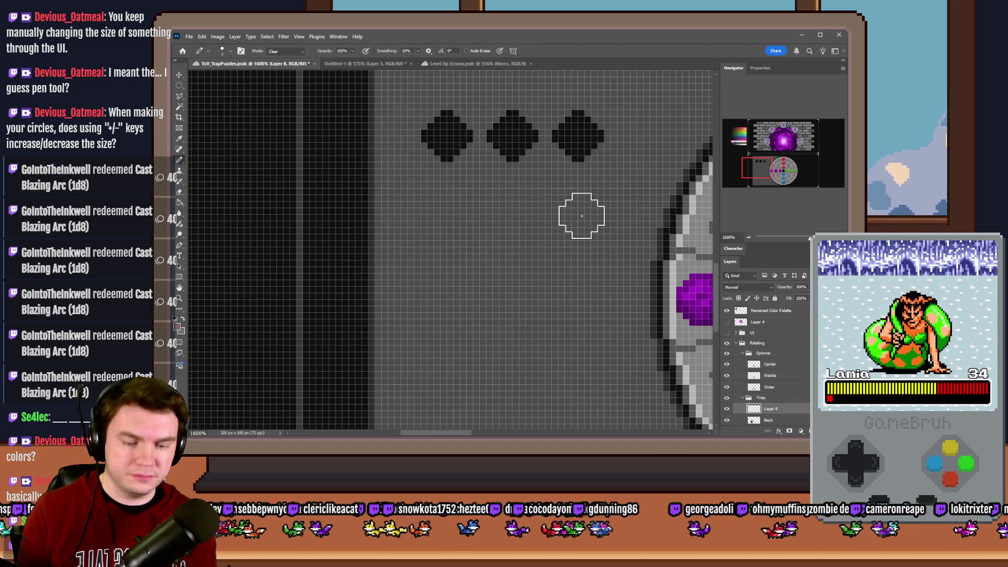
{"action": "key", "text": "]"}
{"action": "key", "text": "bracketright"}
{"action": "key", "text": "bracketright"}
{"action": "key", "text": "bracketright"}
{"action": "key", "text": "bracketleft"}
{"action": "key", "text": "bracketleft"}
{"action": "key", "text": "bracketleft"}
{"action": "key", "text": "bracketright"}
{"action": "key", "text": "bracketright"}
{"action": "key", "text": "bracketright"}
{"action": "key", "text": "bracketright"}
{"action": "key", "text": "bracketright"}
{"action": "key", "text": "bracketleft"}
{"action": "right_click", "coordinate": [480, 261]}
{"action": "key", "text": "Escape"}
{"action": "right_click", "coordinate": [461, 244]}
{"action": "key", "text": "Escape"}
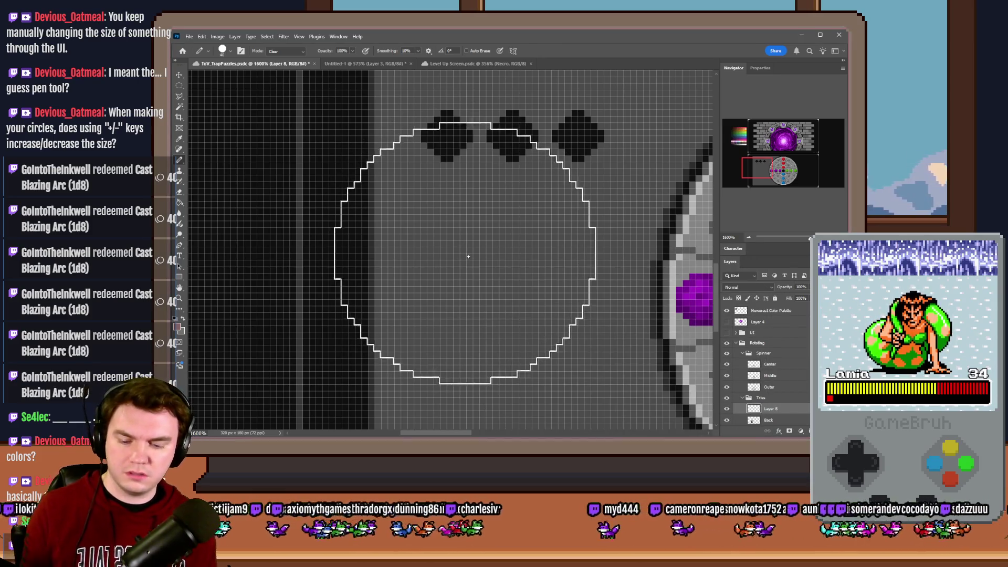
{"action": "right_click", "coordinate": [470, 262]}
{"action": "key", "text": "Escape"}
{"action": "key", "text": "ctrl+z"}
{"action": "key", "text": "ctrl+shift+z"}
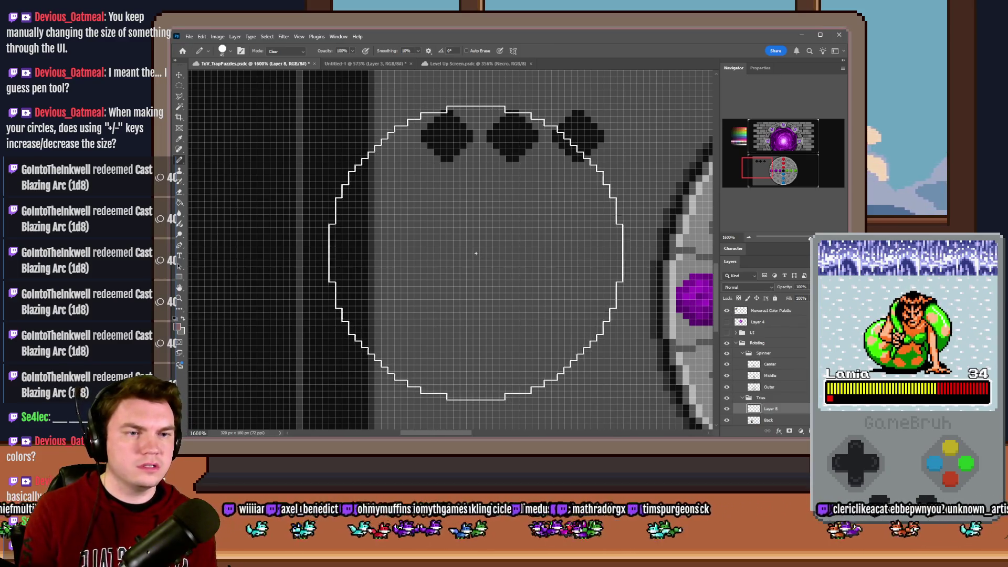
{"action": "key", "text": "bracketleft"}
{"action": "key", "text": "bracketleft"}
{"action": "key", "text": "bracketleft"}
{"action": "key", "text": "bracketleft"}
{"action": "key", "text": "bracketleft"}
{"action": "key", "text": "bracketleft"}
{"action": "key", "text": "bracketleft"}
{"action": "key", "text": "bracketleft"}
{"action": "key", "text": "bracketleft"}
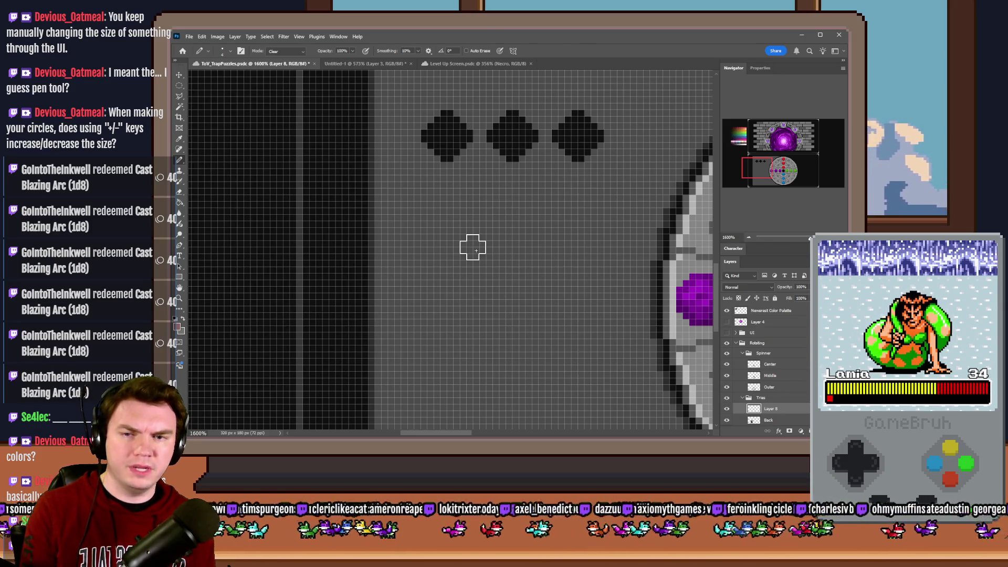
{"action": "right_click", "coordinate": [472, 247]}
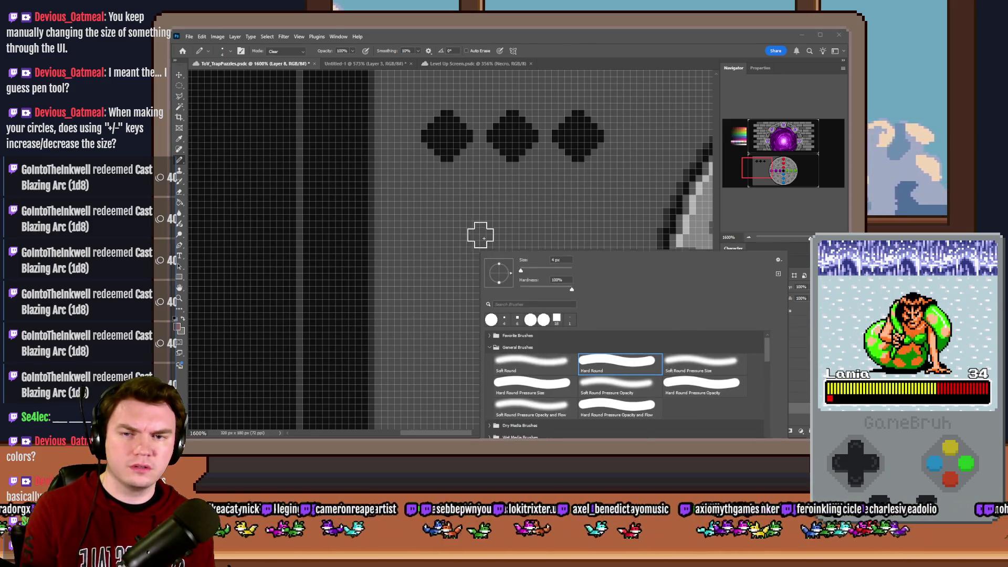
{"action": "key", "text": "Escape"}
{"action": "right_click", "coordinate": [484, 247]}
{"action": "key", "text": "Escape"}
{"action": "key", "text": "bracketright"}
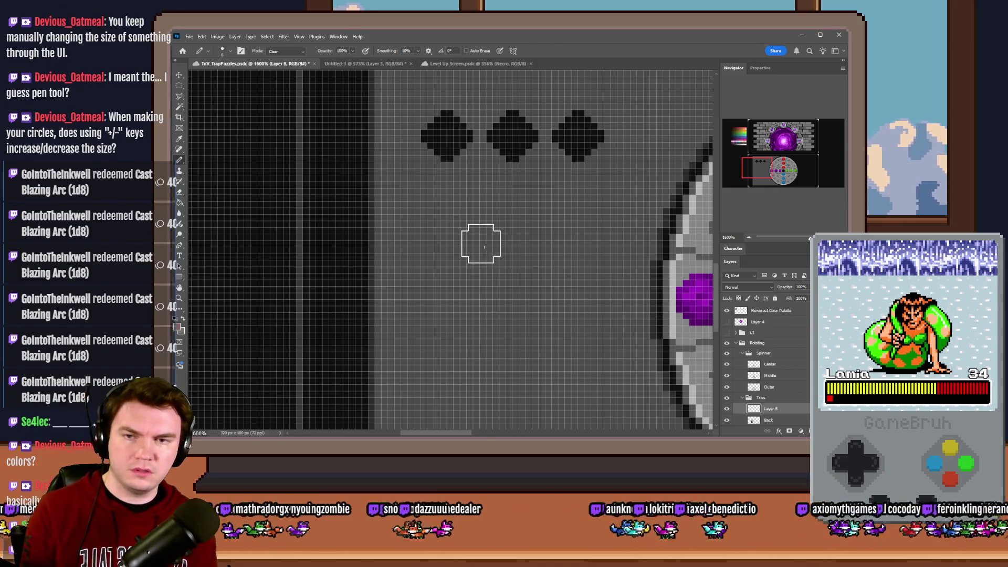
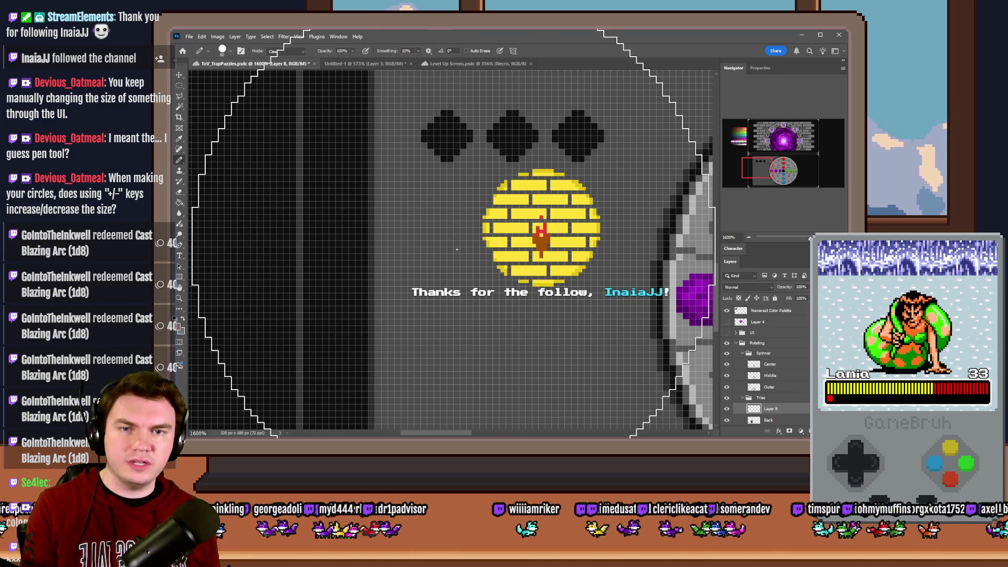
- Nudge the eraser tip size with the bracket keys and peek at the brush size picker
{"action": "key", "text": "bracketleft"}
{"action": "key", "text": "bracketleft"}
{"action": "key", "text": "bracketleft"}
{"action": "key", "text": "bracketleft"}
{"action": "key", "text": "bracketleft"}
{"action": "key", "text": "bracketleft"}
{"action": "key", "text": "bracketright"}
{"action": "key", "text": "bracketright"}
{"action": "key", "text": "bracketright"}
{"action": "right_click", "coordinate": [461, 246]}
{"action": "key", "text": "Escape"}
{"action": "right_click", "coordinate": [461, 245]}
{"action": "key", "text": "Escape"}
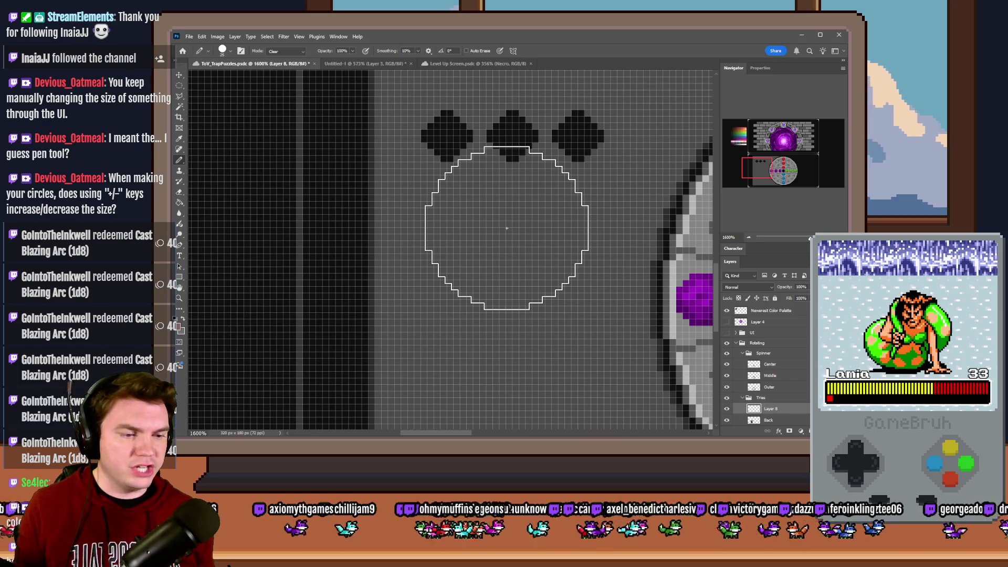
- Reduce the brush size from 29 px to 18 px, then fine-tune it with the bracket keys
{"action": "right_click", "coordinate": [443, 192]}
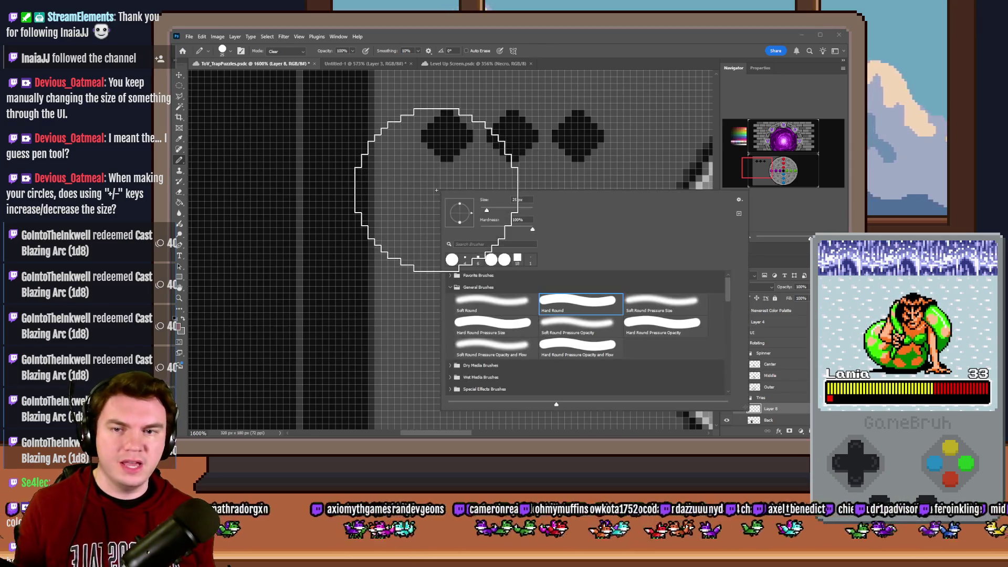
{"action": "left_click_drag", "start_coordinate": [489, 209], "coordinate": [487, 211]}
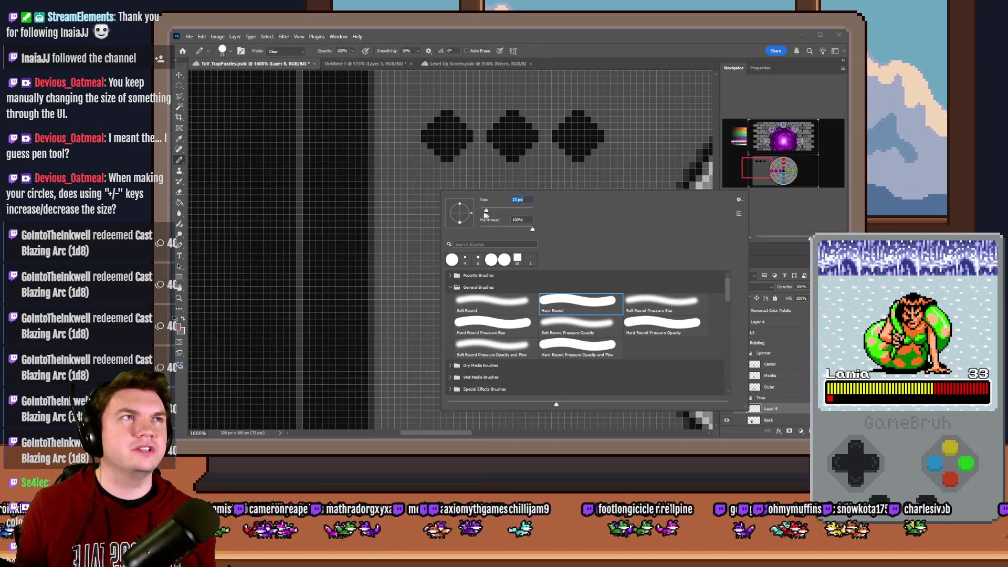
{"action": "key", "text": "Return"}
{"action": "key", "text": "bracketright"}
{"action": "key", "text": "bracketright"}
{"action": "key", "text": "bracketright"}
{"action": "right_click", "coordinate": [446, 242]}
{"action": "key", "text": "Return"}
{"action": "key", "text": "bracketleft"}
{"action": "key", "text": "bracketleft"}
{"action": "key", "text": "bracketleft"}
{"action": "key", "text": "bracketleft"}
{"action": "key", "text": "bracketleft"}
{"action": "key", "text": "bracketleft"}
{"action": "key", "text": "bracketleft"}
{"action": "key", "text": "bracketleft"}
{"action": "key", "text": "bracketright"}
{"action": "key", "text": "bracketright"}
{"action": "key", "text": "bracketright"}
{"action": "key", "text": "bracketright"}
{"action": "key", "text": "bracketright"}
{"action": "key", "text": "bracketright"}
{"action": "key", "text": "bracketright"}
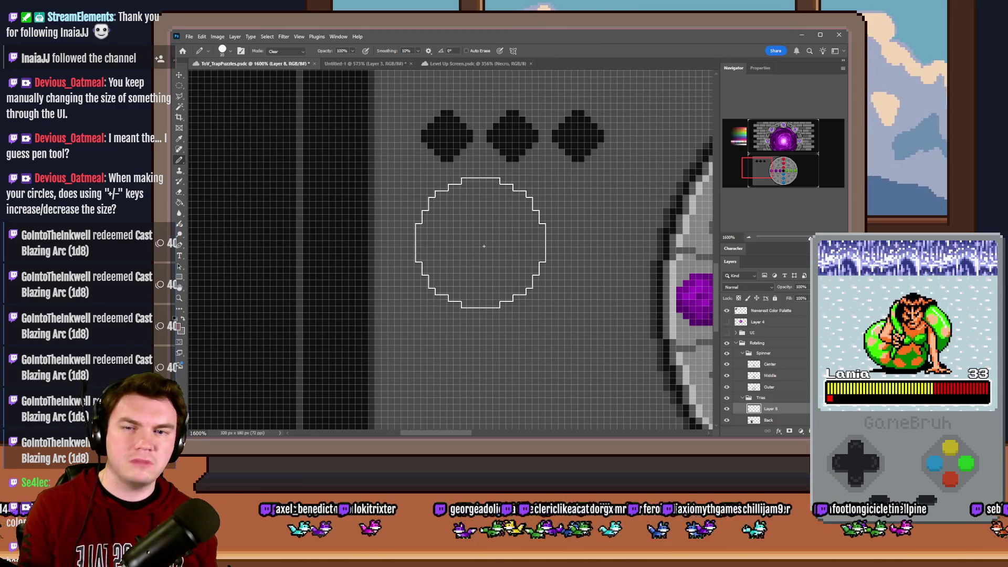
{"action": "scroll", "coordinate": [423, 281], "scroll_direction": "down", "scroll_amount": 3}
{"action": "scroll", "coordinate": [419, 284], "scroll_direction": "down", "scroll_amount": 1}
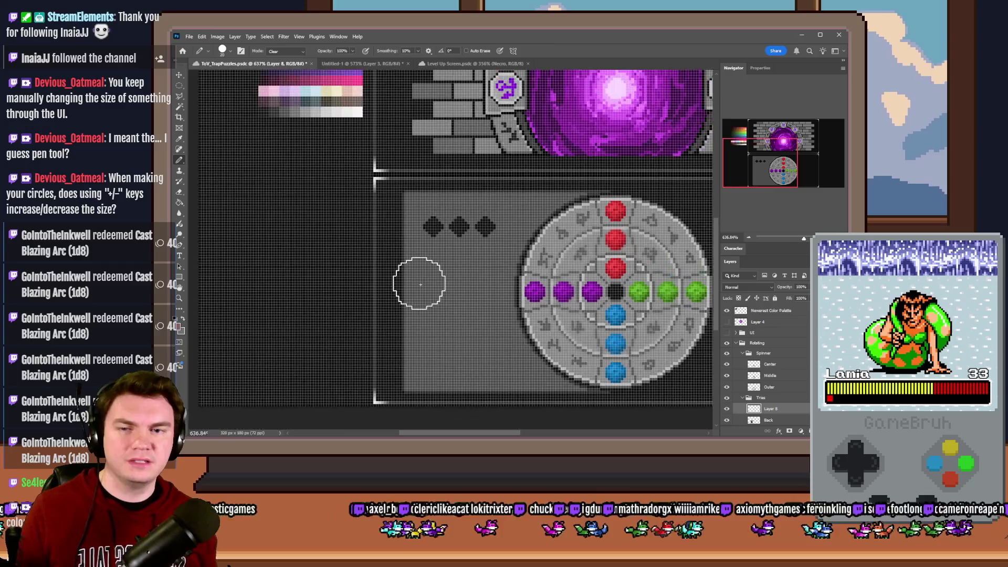
- Marquee-select the top red ball of the rotating disc
{"action": "left_click", "coordinate": [179, 84]}
{"action": "scroll", "coordinate": [489, 234], "scroll_direction": "up", "scroll_amount": 2}
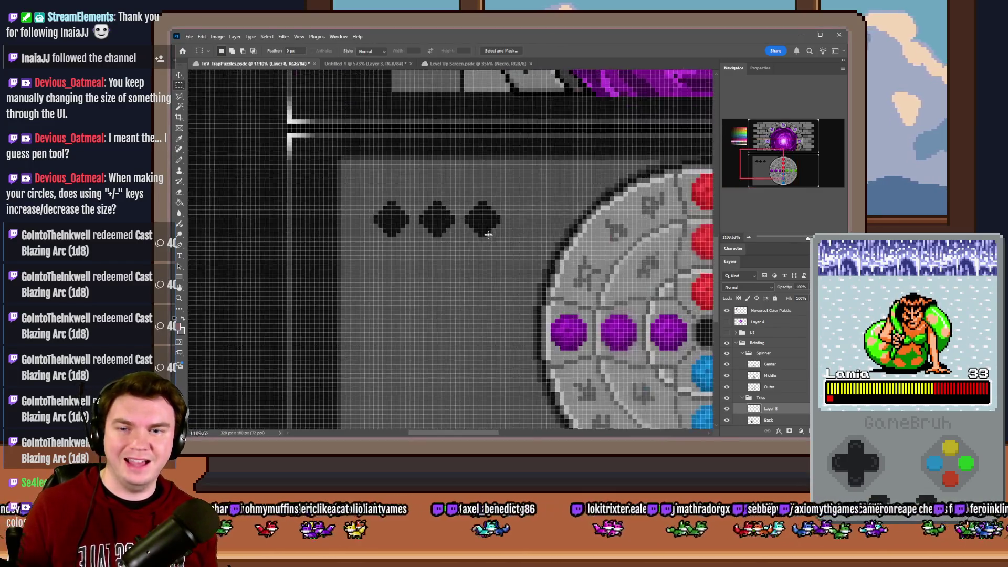
{"action": "scroll", "coordinate": [489, 235], "scroll_direction": "up", "scroll_amount": 2}
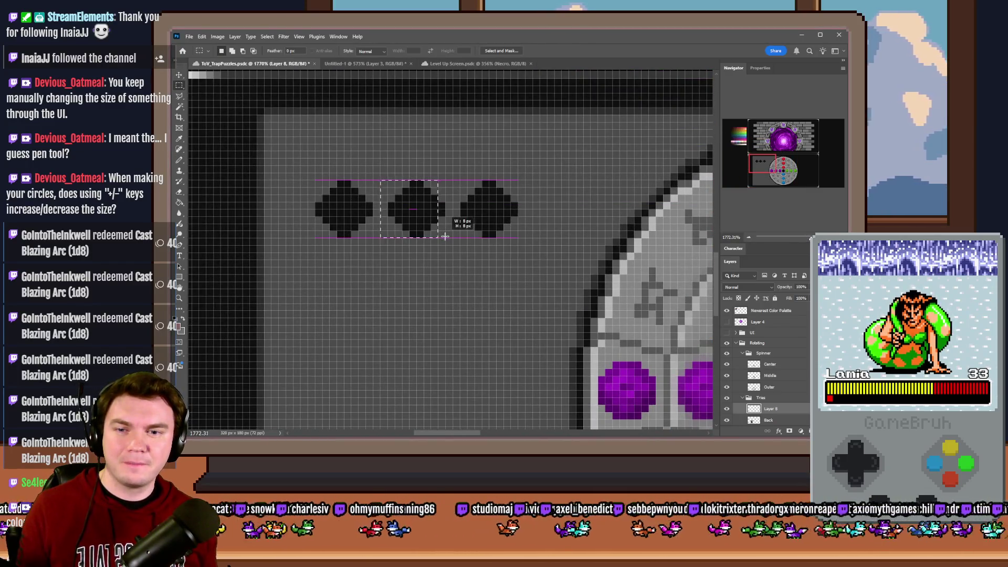
{"action": "scroll", "coordinate": [338, 264], "scroll_direction": "down", "scroll_amount": 2}
{"action": "scroll", "coordinate": [570, 200], "scroll_direction": "up", "scroll_amount": 2}
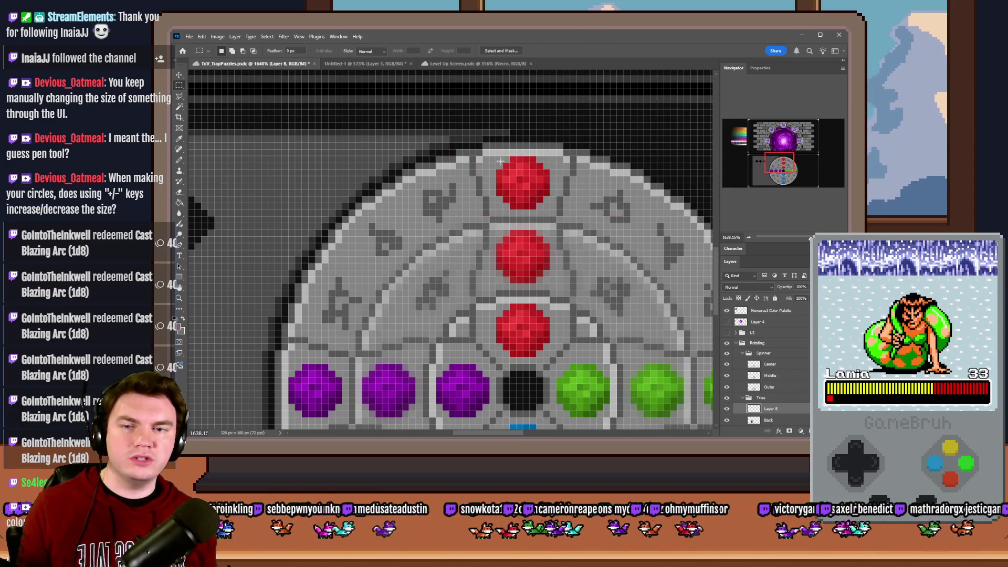
{"action": "left_click_drag", "start_coordinate": [500, 162], "coordinate": [552, 214]}
{"action": "scroll", "coordinate": [526, 185], "scroll_direction": "down", "scroll_amount": 2}
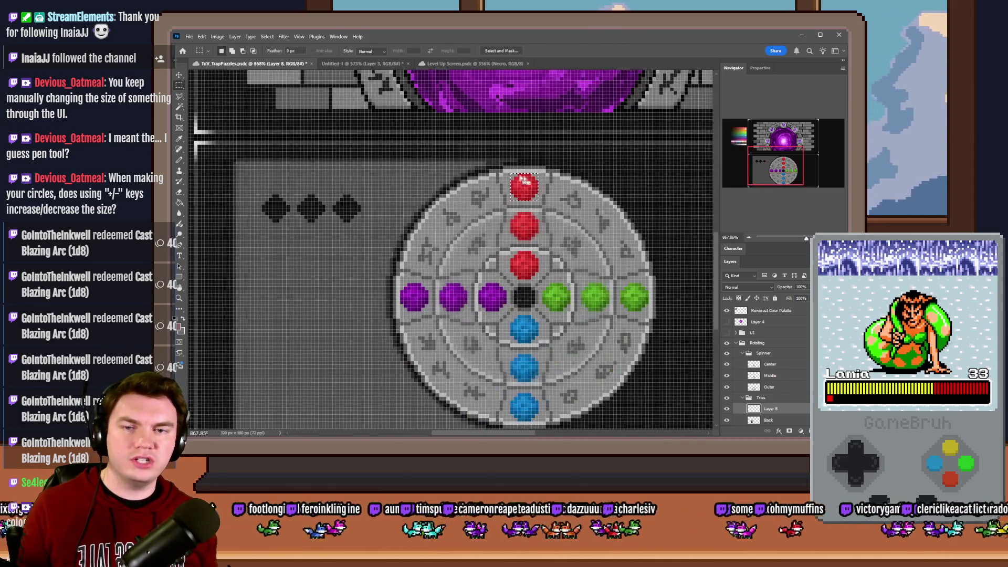
{"action": "scroll", "coordinate": [524, 201], "scroll_direction": "down", "scroll_amount": 1}
{"action": "scroll", "coordinate": [526, 200], "scroll_direction": "down", "scroll_amount": 2}
{"action": "scroll", "coordinate": [504, 225], "scroll_direction": "down", "scroll_amount": 2}
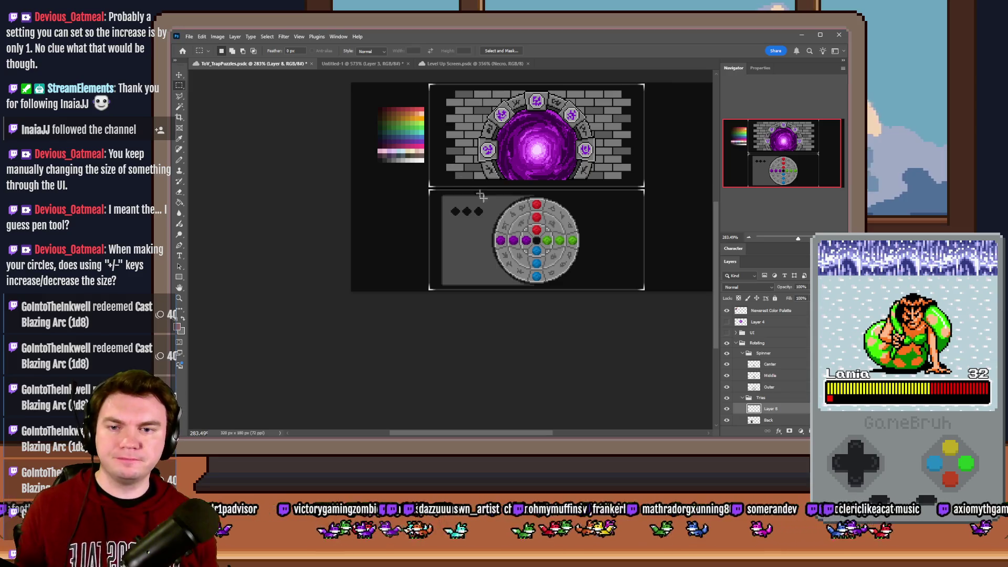
{"action": "scroll", "coordinate": [478, 214], "scroll_direction": "up", "scroll_amount": 3}
{"action": "scroll", "coordinate": [477, 213], "scroll_direction": "up", "scroll_amount": 3}
- Switch to the Pencil tool and confirm a one-pixel tip size
{"action": "left_click", "coordinate": [180, 161]}
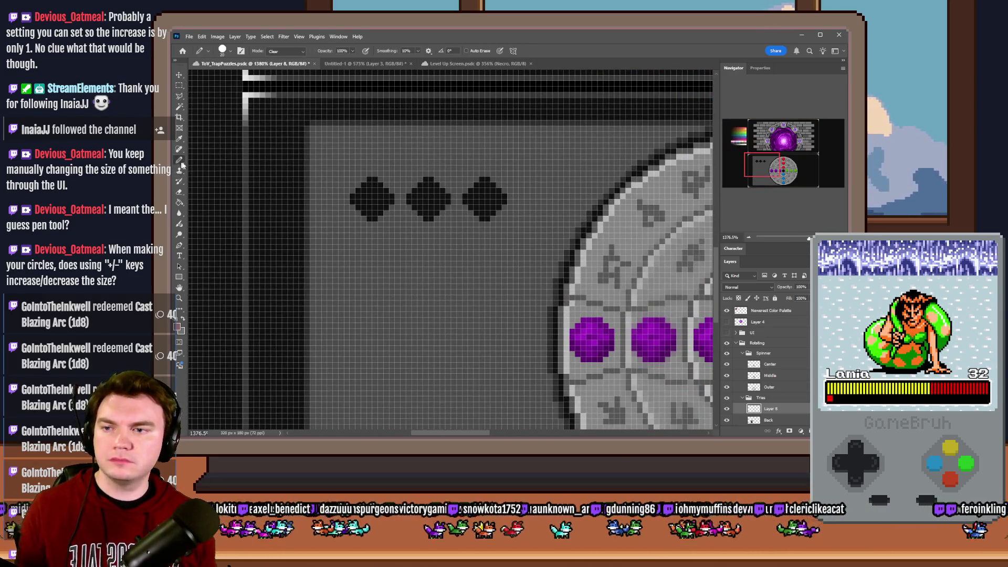
{"action": "key", "text": "bracketright"}
{"action": "key", "text": "bracketright"}
{"action": "key", "text": "bracketright"}
{"action": "key", "text": "bracketleft"}
{"action": "key", "text": "bracketleft"}
{"action": "key", "text": "bracketleft"}
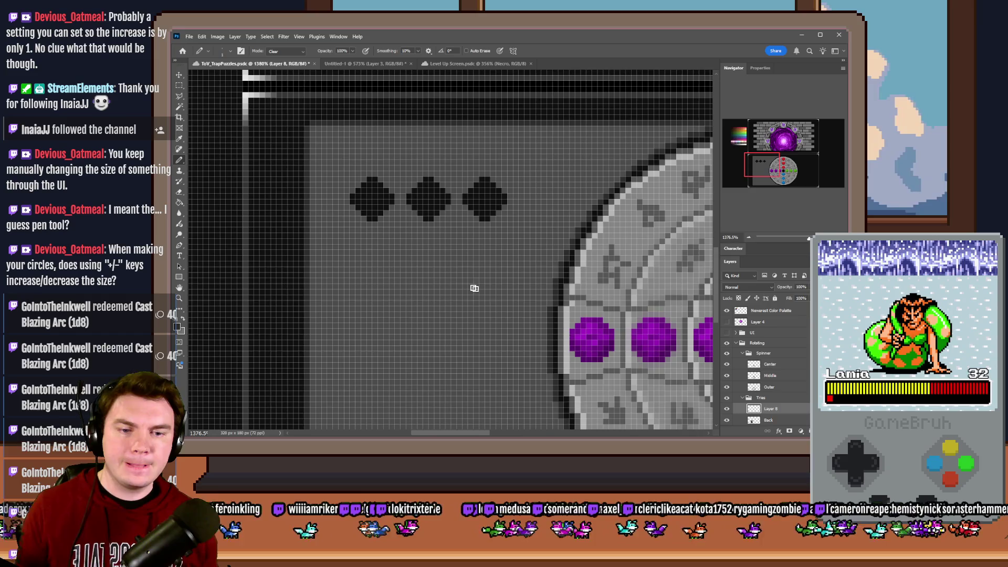
{"action": "scroll", "coordinate": [480, 291], "scroll_direction": "up", "scroll_amount": 1}
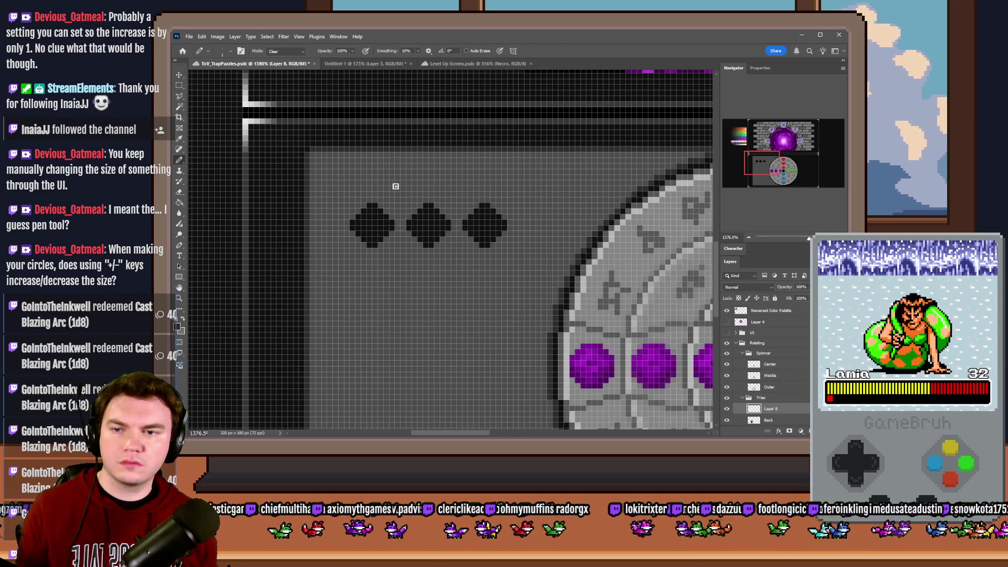
{"action": "key", "text": "ctrl+z"}
{"action": "key", "text": "ctrl+shift+z"}
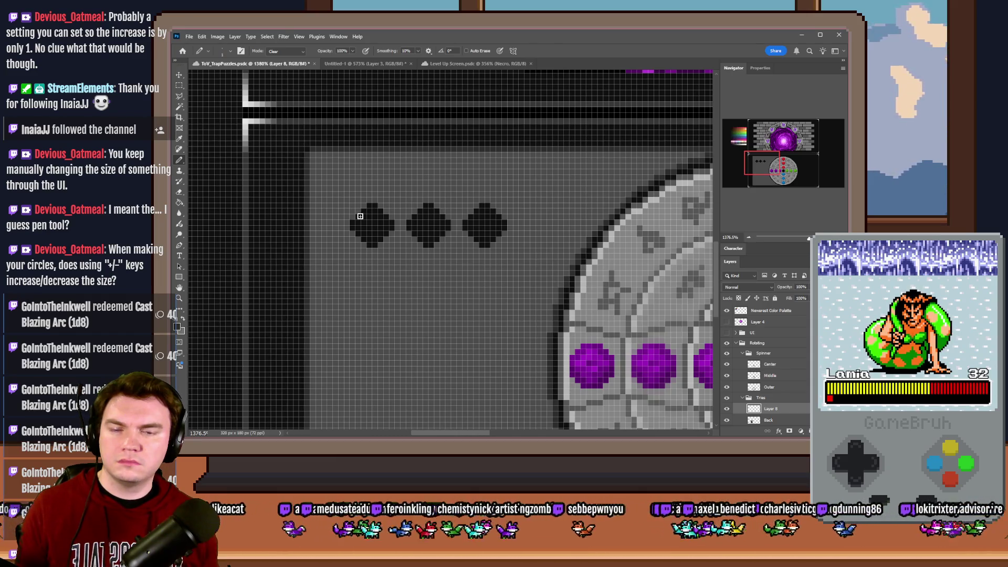
{"action": "scroll", "coordinate": [360, 216], "scroll_direction": "down", "scroll_amount": 3}
{"action": "scroll", "coordinate": [360, 217], "scroll_direction": "down", "scroll_amount": 4}
{"action": "scroll", "coordinate": [359, 217], "scroll_direction": "up", "scroll_amount": 3}
{"action": "scroll", "coordinate": [359, 217], "scroll_direction": "up", "scroll_amount": 1}
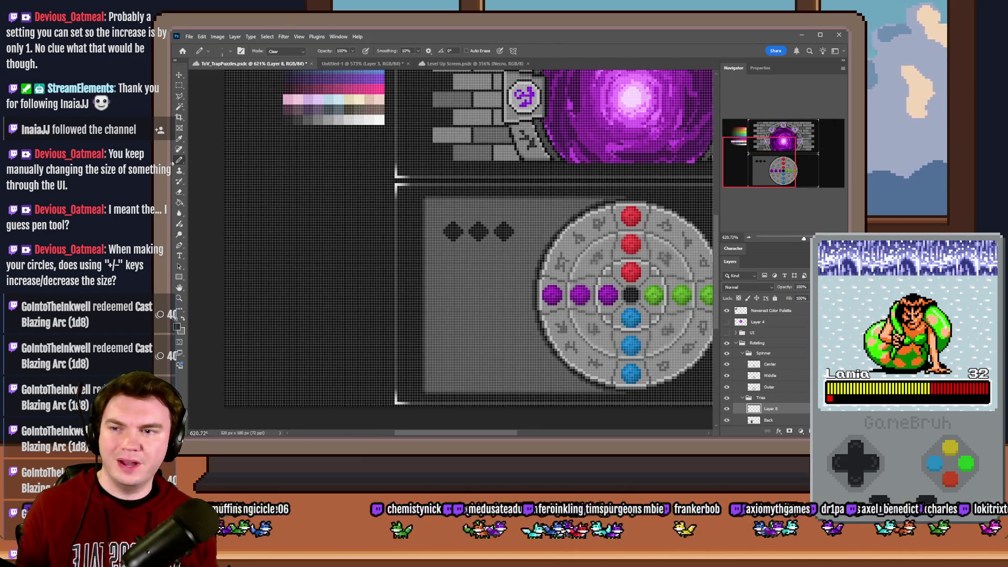
{"action": "scroll", "coordinate": [406, 241], "scroll_direction": "up", "scroll_amount": 3}
{"action": "right_click", "coordinate": [419, 235]}
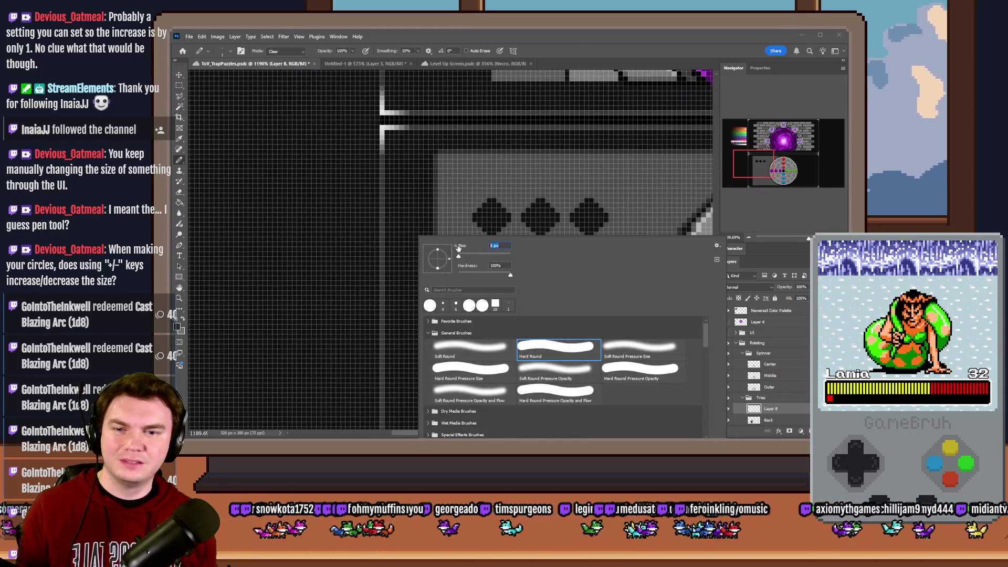
{"action": "key", "text": "Return"}
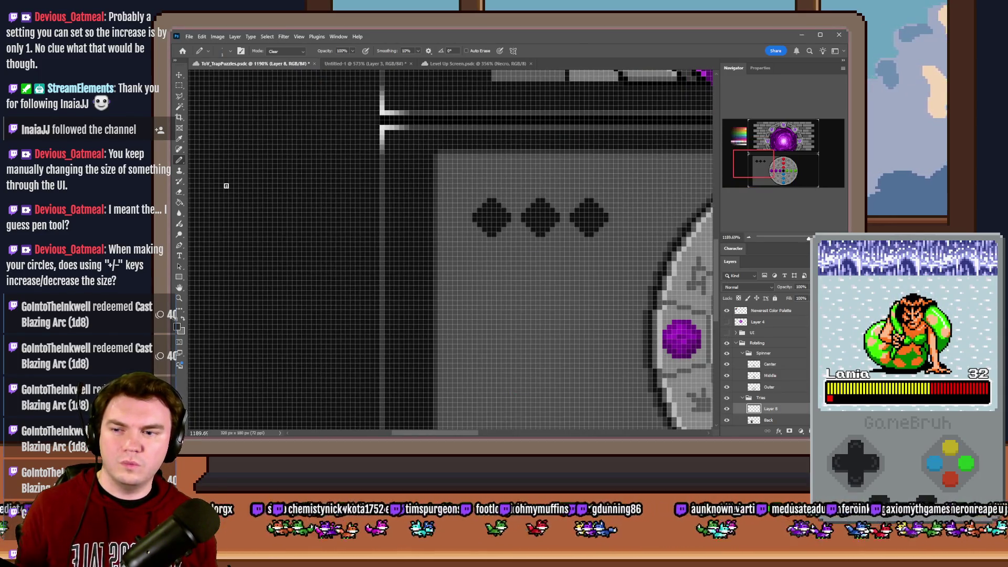
- Toggle the three black diamonds' visibility and reach for the pencil's painting Mode setting
{"action": "left_click", "coordinate": [727, 399]}
{"action": "left_click", "coordinate": [180, 86]}
{"action": "left_click", "coordinate": [179, 163]}
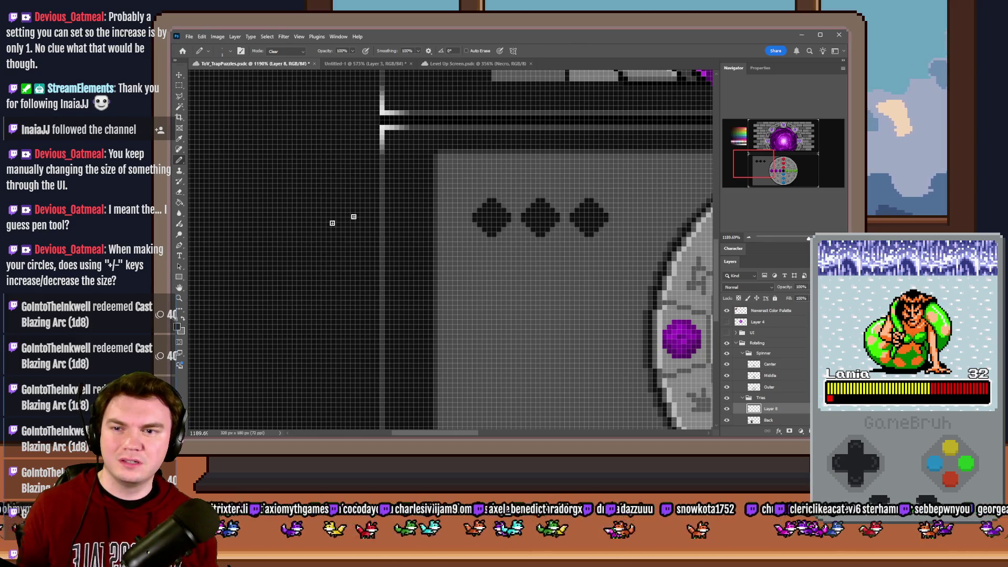
{"action": "left_click", "coordinate": [419, 52]}
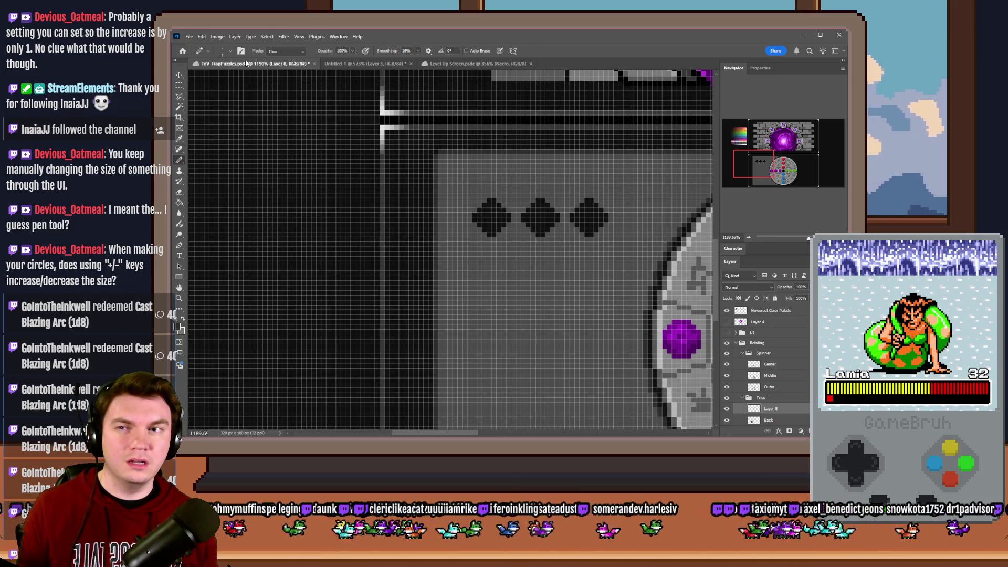
{"action": "left_click", "coordinate": [300, 51]}
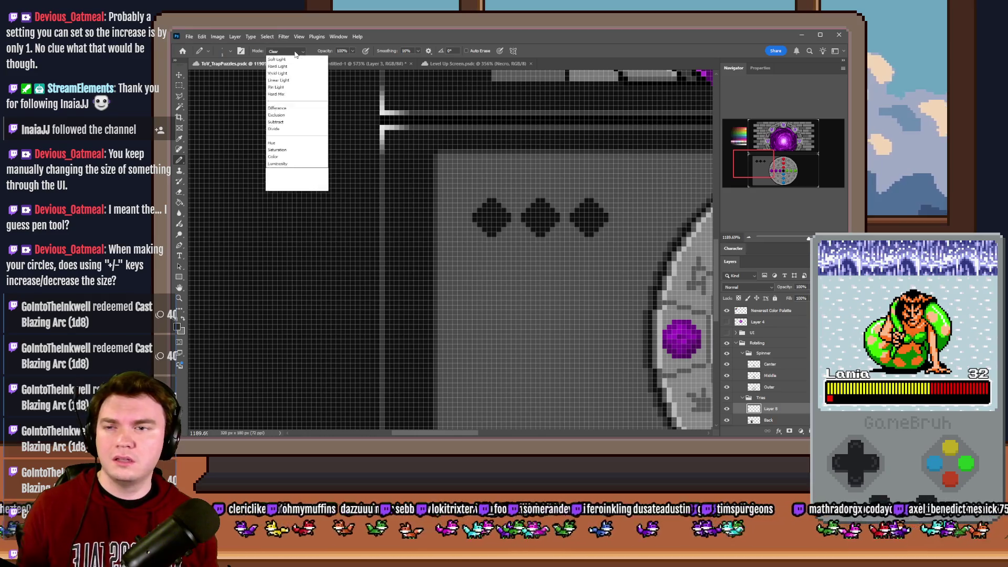
- Set the pencil Mode from Clear to Normal and draw a grey horizontal divider above the diamonds
{"action": "left_click", "coordinate": [284, 58]}
{"action": "left_click_drag", "start_coordinate": [322, 208], "coordinate": [320, 193]}
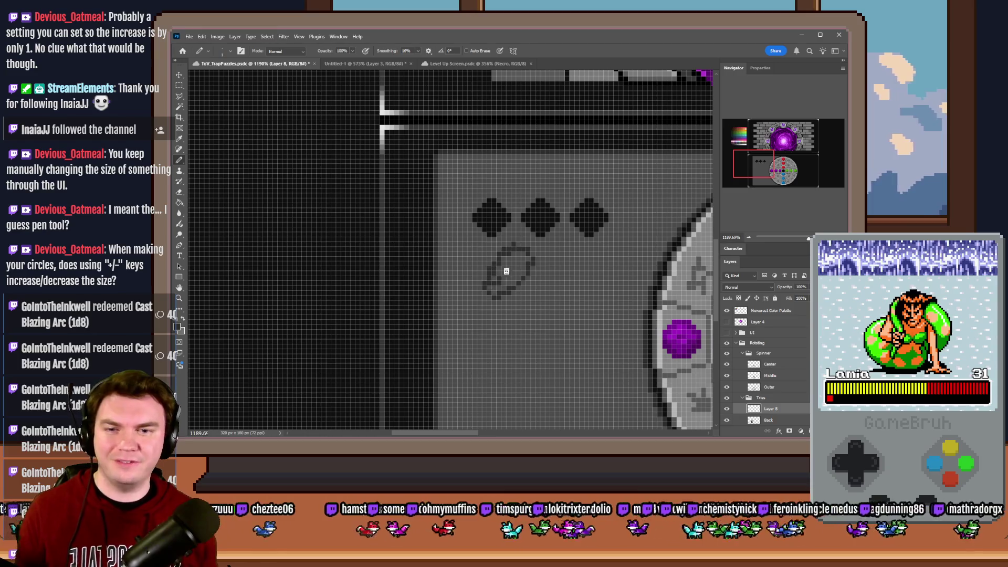
{"action": "scroll", "coordinate": [512, 244], "scroll_direction": "down", "scroll_amount": 3}
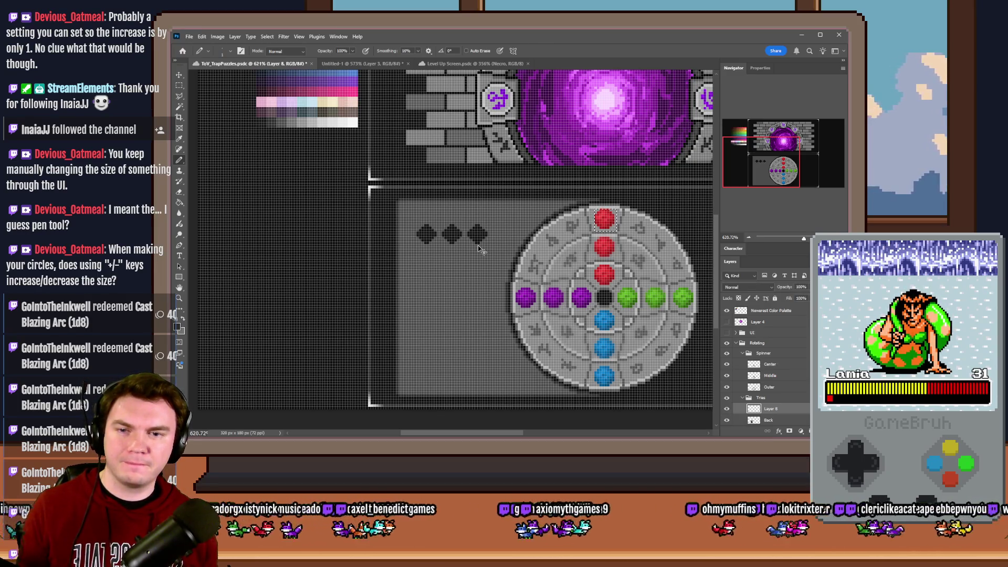
{"action": "scroll", "coordinate": [478, 249], "scroll_direction": "up", "scroll_amount": 2}
{"action": "scroll", "coordinate": [479, 249], "scroll_direction": "up", "scroll_amount": 2}
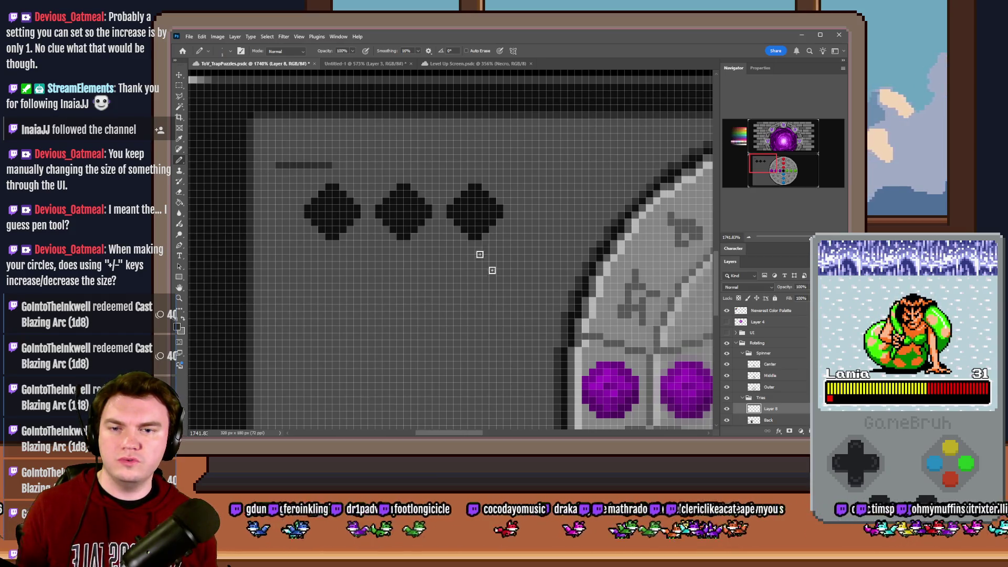
{"action": "mouse_move", "coordinate": [528, 364]}
{"action": "left_mouse_down"}
{"action": "mouse_move", "coordinate": [528, 174]}
{"action": "mouse_move", "coordinate": [332, 167]}
{"action": "left_mouse_up"}
{"action": "key", "text": "ctrl+z"}
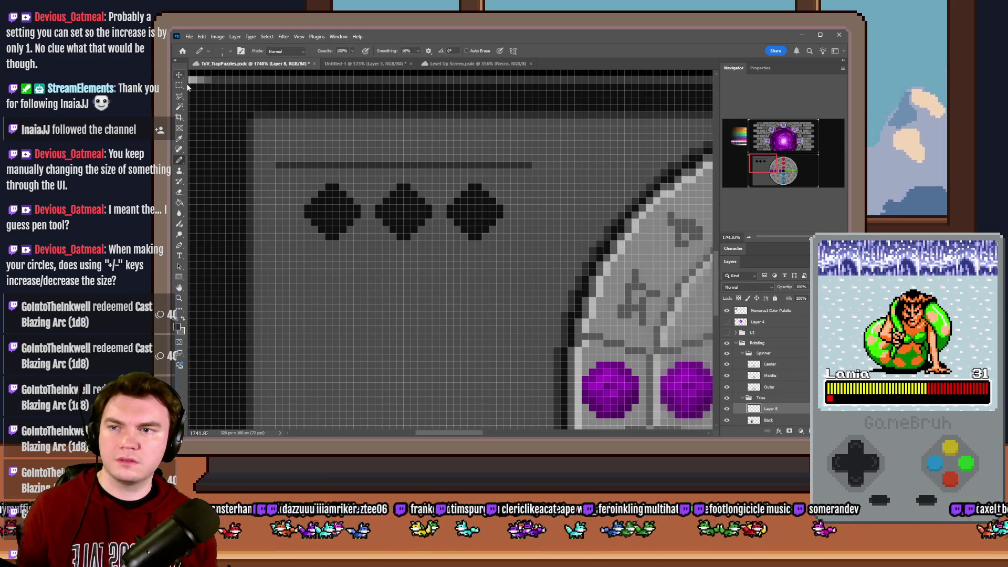
{"action": "left_click", "coordinate": [179, 87]}
- Duplicate the diamond row with its divider into additional rows below and merge them into one layer
{"action": "key", "text": "ctrl+j"}
{"action": "left_click_drag", "start_coordinate": [509, 227], "coordinate": [520, 311]}
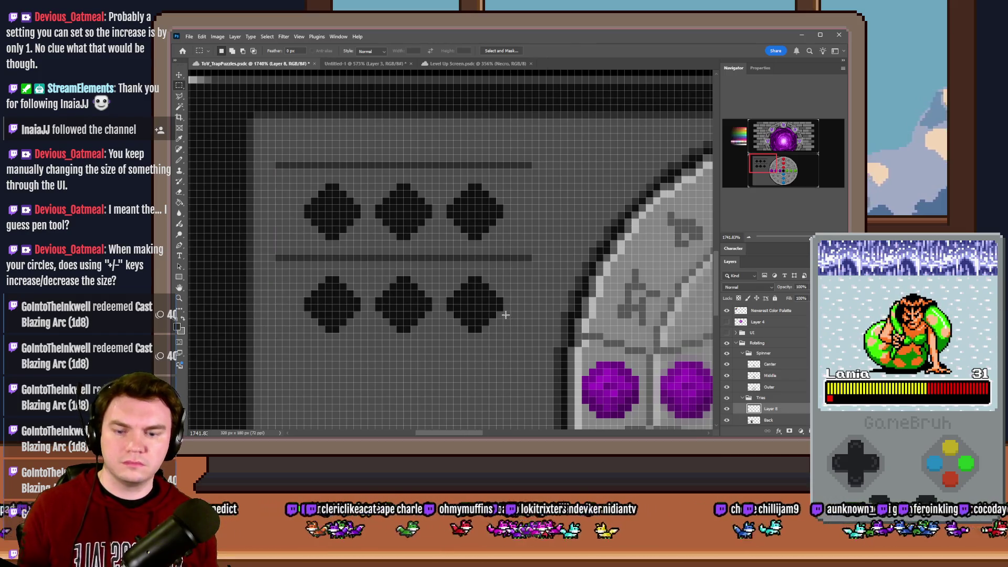
{"action": "left_click_drag", "start_coordinate": [481, 288], "coordinate": [483, 366]}
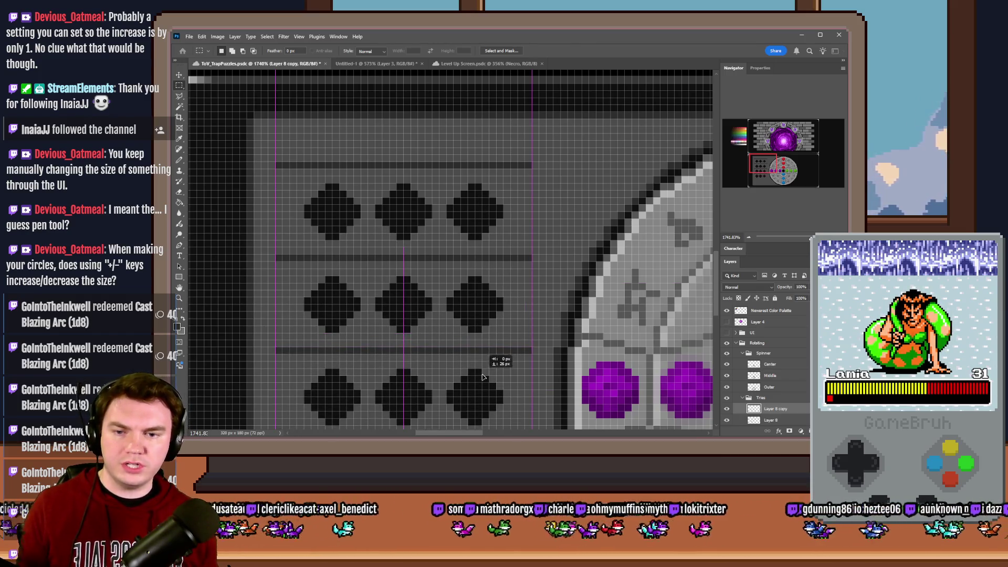
{"action": "scroll", "coordinate": [405, 226], "scroll_direction": "down", "scroll_amount": 2}
{"action": "scroll", "coordinate": [405, 226], "scroll_direction": "down", "scroll_amount": 4}
{"action": "scroll", "coordinate": [433, 302], "scroll_direction": "up", "scroll_amount": 3}
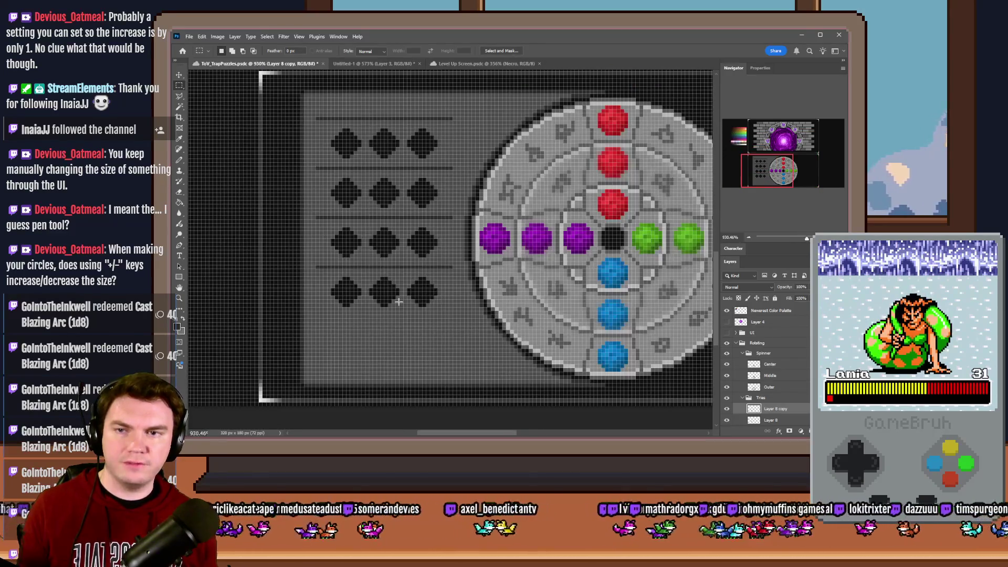
{"action": "key", "text": "ctrl+e"}
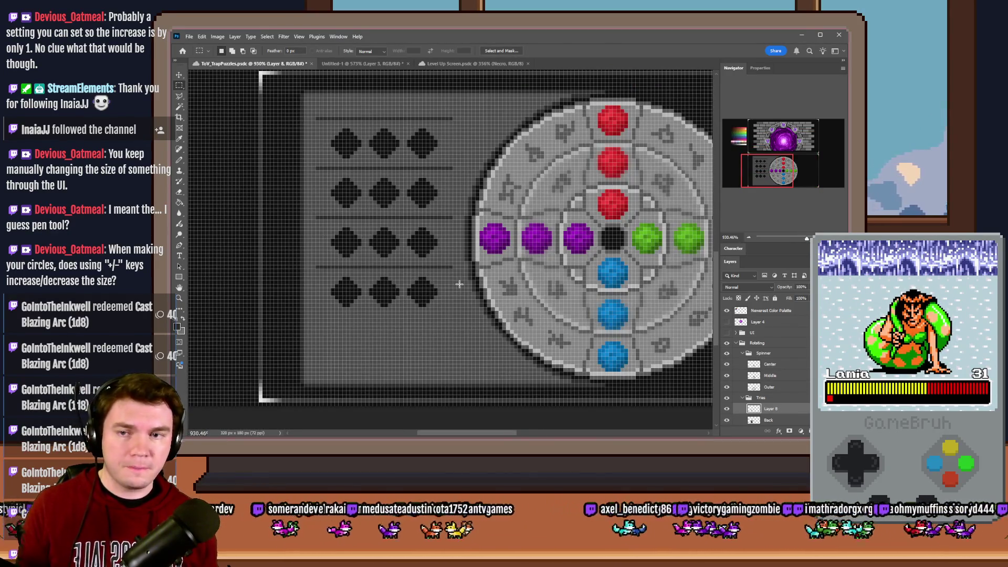
{"action": "scroll", "coordinate": [431, 281], "scroll_direction": "down", "scroll_amount": 2}
- Draw a grey divider line under the bottom diamond row with the pencil
{"action": "left_click", "coordinate": [173, 144]}
{"action": "scroll", "coordinate": [361, 277], "scroll_direction": "up", "scroll_amount": 3}
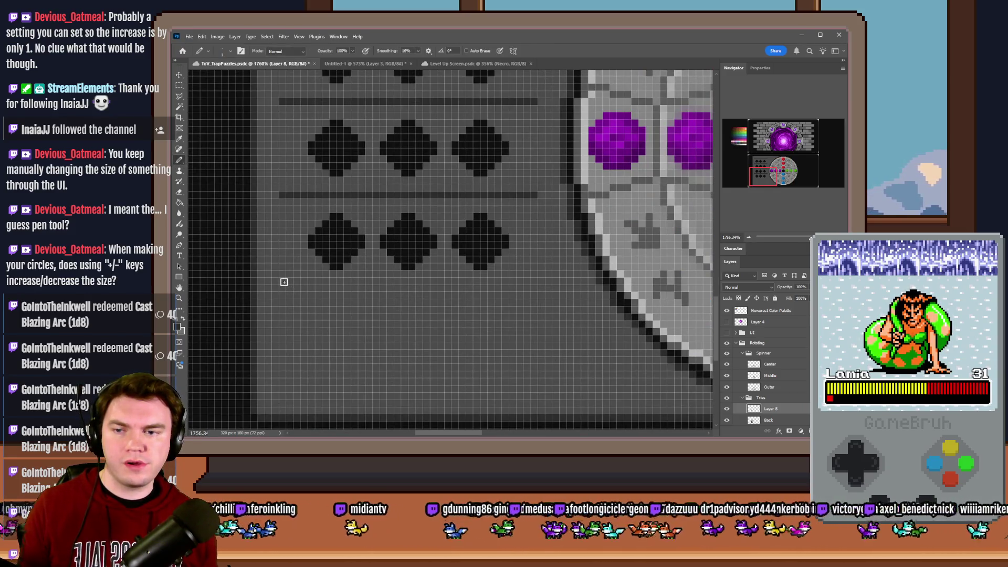
{"action": "left_click_drag", "start_coordinate": [283, 289], "coordinate": [522, 293]}
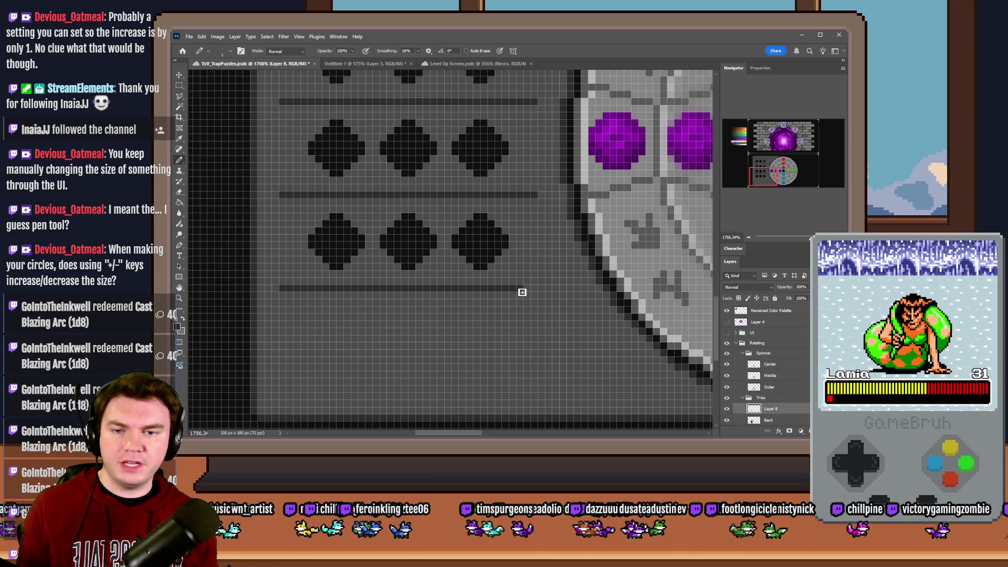
{"action": "scroll", "coordinate": [520, 292], "scroll_direction": "down", "scroll_amount": 6}
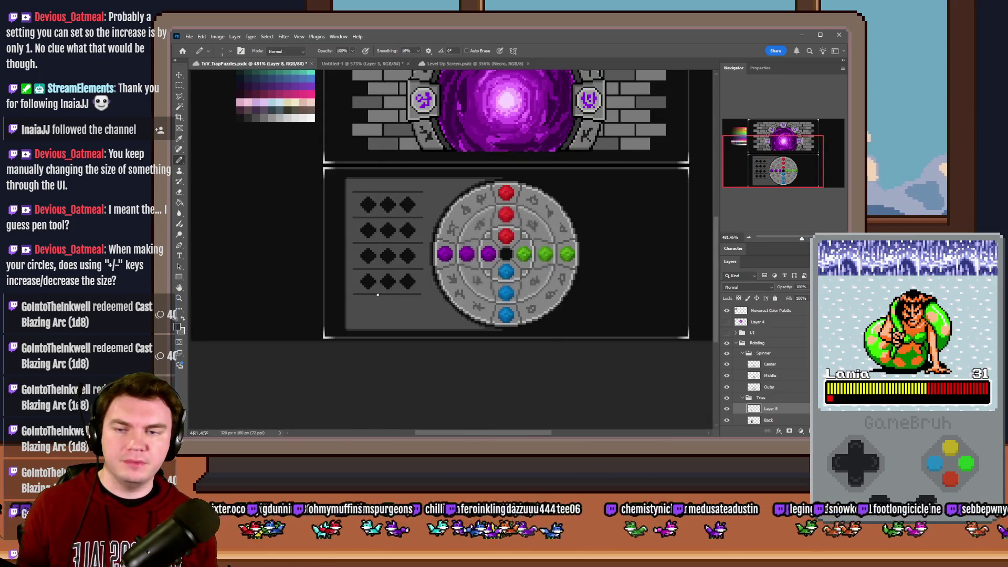
{"action": "scroll", "coordinate": [407, 291], "scroll_direction": "up", "scroll_amount": 2}
{"action": "scroll", "coordinate": [407, 290], "scroll_direction": "up", "scroll_amount": 1}
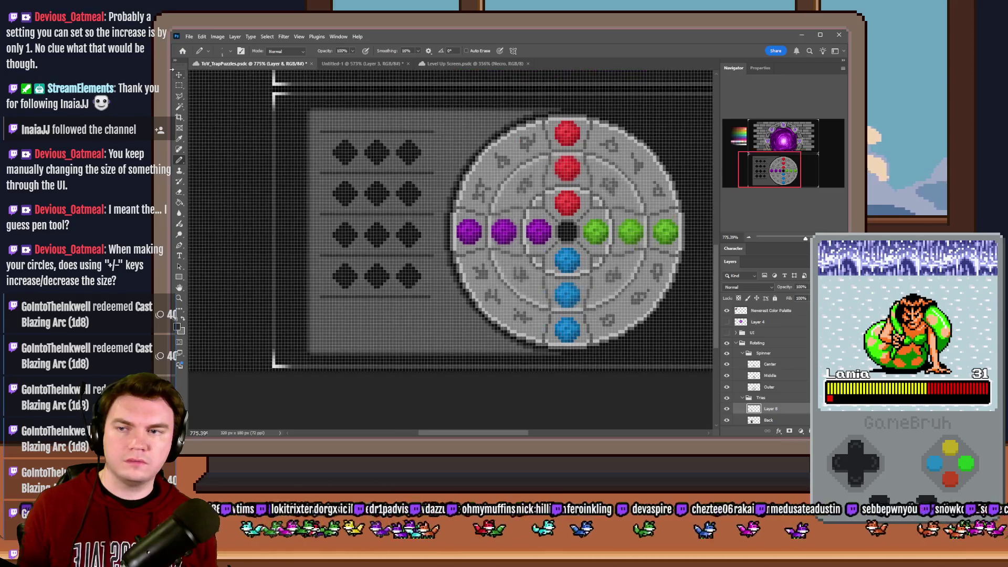
- Select the diamond rows, nudge them upward and clear the strip above them
{"action": "key", "text": "m"}
{"action": "scroll", "coordinate": [447, 328], "scroll_direction": "up", "scroll_amount": 1}
{"action": "left_click_drag", "start_coordinate": [271, 188], "coordinate": [438, 309]}
{"action": "mouse_move", "coordinate": [364, 272]}
{"action": "left_mouse_down"}
{"action": "mouse_move", "coordinate": [364, 211]}
{"action": "mouse_move", "coordinate": [371, 262]}
{"action": "left_mouse_up"}
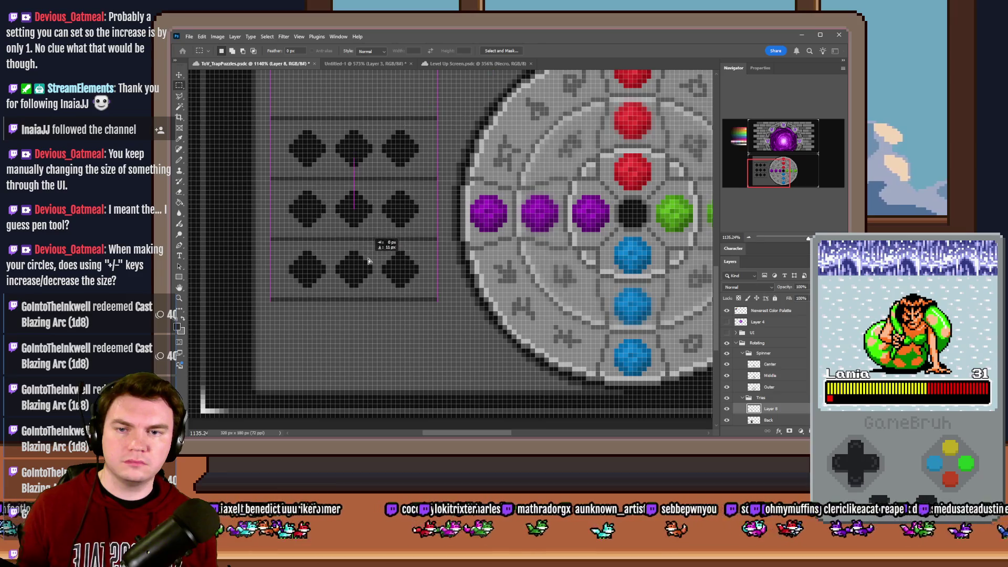
{"action": "scroll", "coordinate": [370, 262], "scroll_direction": "down", "scroll_amount": 3}
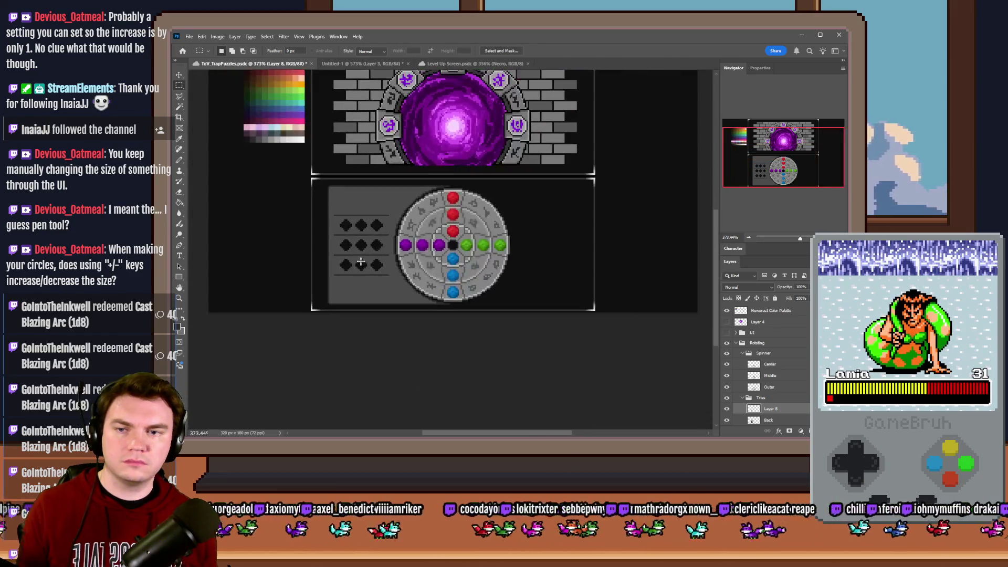
{"action": "scroll", "coordinate": [359, 259], "scroll_direction": "up", "scroll_amount": 2}
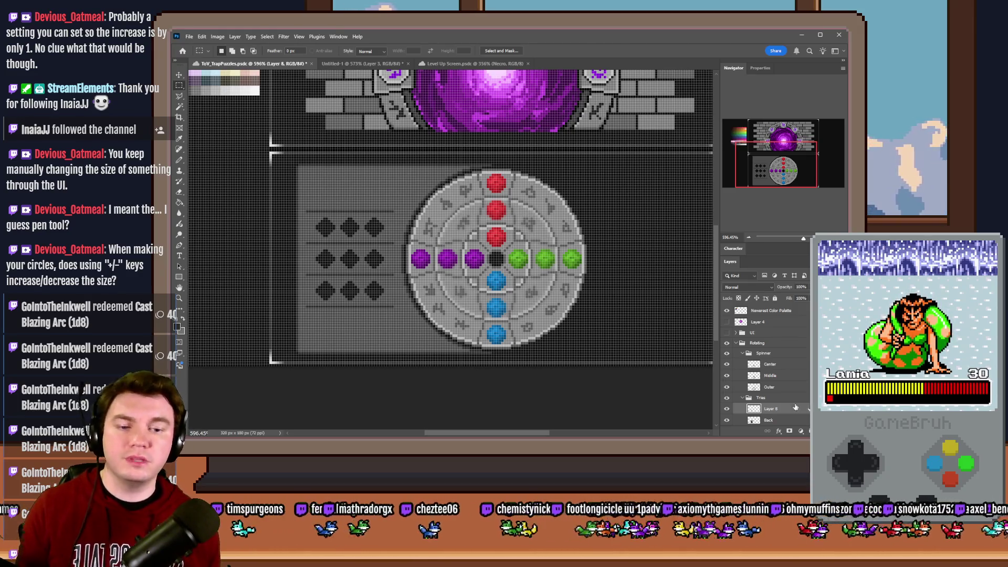
{"action": "scroll", "coordinate": [388, 197], "scroll_direction": "up", "scroll_amount": 3}
{"action": "left_click_drag", "start_coordinate": [316, 268], "coordinate": [315, 226]}
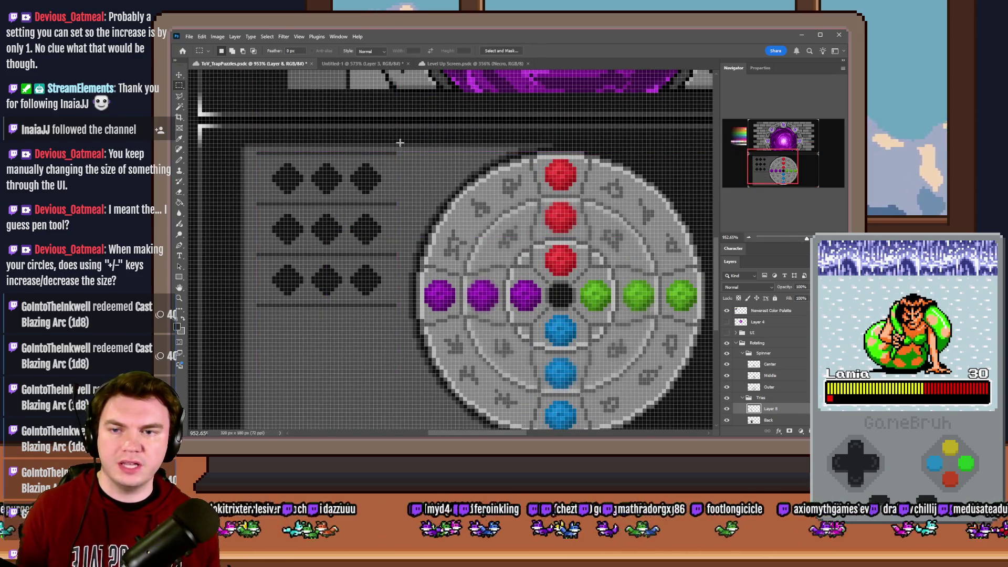
{"action": "left_click_drag", "start_coordinate": [245, 145], "coordinate": [405, 158]}
{"action": "left_click", "coordinate": [401, 308]}
- Slide the diamond rows onto the disc and move Layer 8 above the Spinner group
{"action": "left_click_drag", "start_coordinate": [355, 213], "coordinate": [429, 209]}
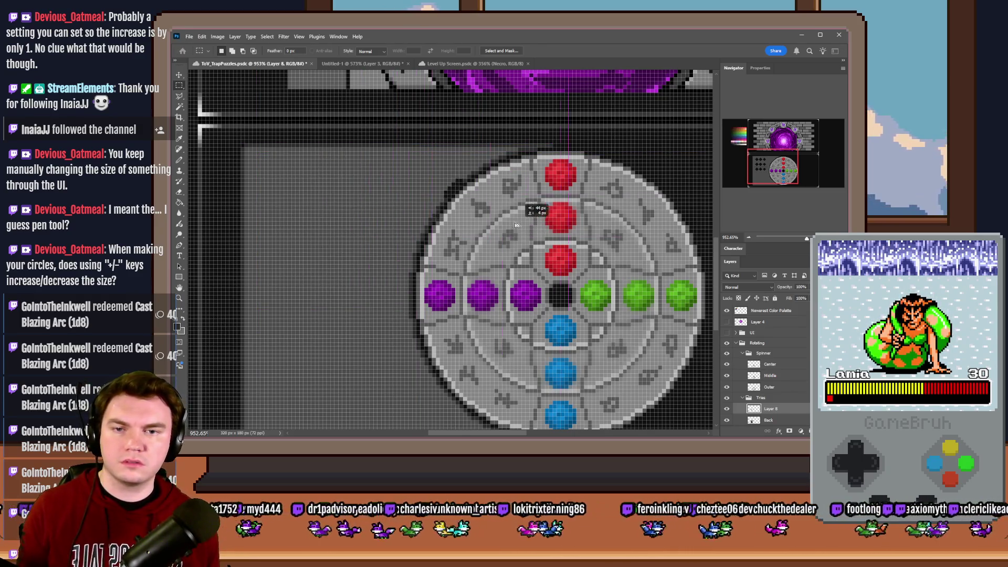
{"action": "left_click_drag", "start_coordinate": [786, 411], "coordinate": [780, 354]}
{"action": "mouse_move", "coordinate": [464, 231]}
{"action": "left_mouse_down"}
{"action": "mouse_move", "coordinate": [560, 215]}
{"action": "mouse_move", "coordinate": [548, 226]}
{"action": "left_mouse_up"}
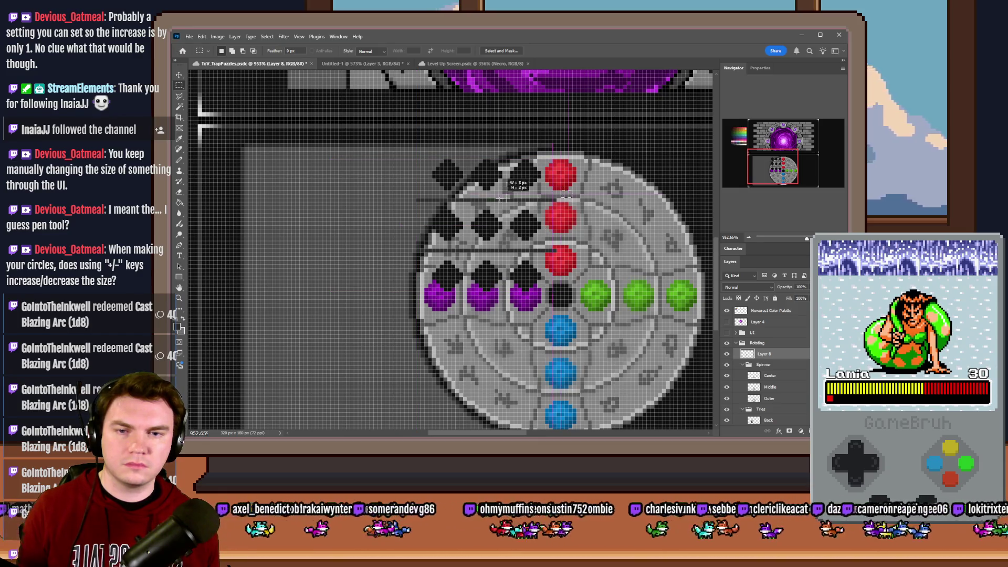
- Marquee the top diamond row and a divider strip, then select the diamond pixels on the layer
{"action": "key", "text": "m"}
{"action": "left_click_drag", "start_coordinate": [405, 190], "coordinate": [552, 204]}
{"action": "left_click_drag", "start_coordinate": [569, 251], "coordinate": [371, 248]}
{"action": "left_click", "coordinate": [533, 260]}
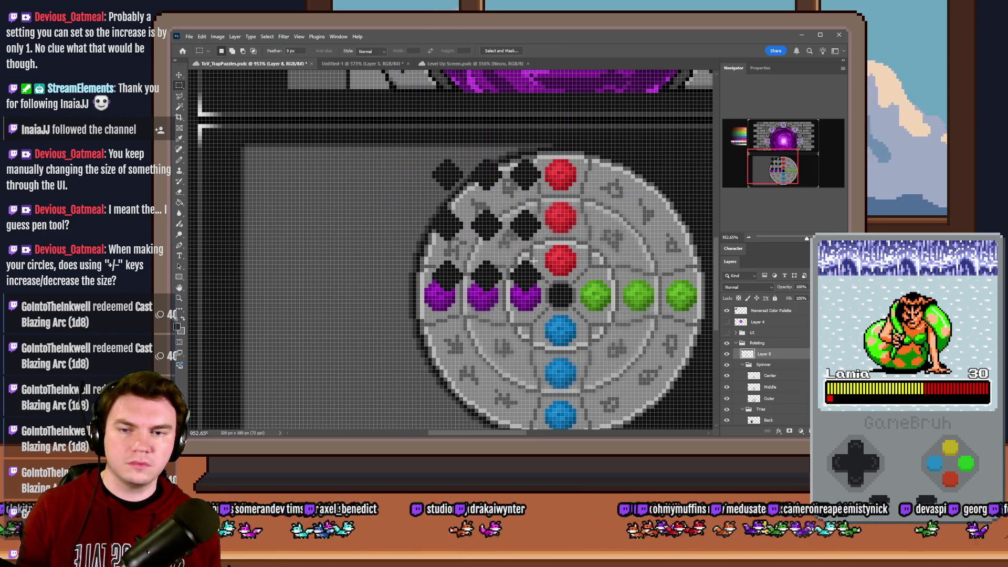
{"action": "left_click", "coordinate": [380, 304]}
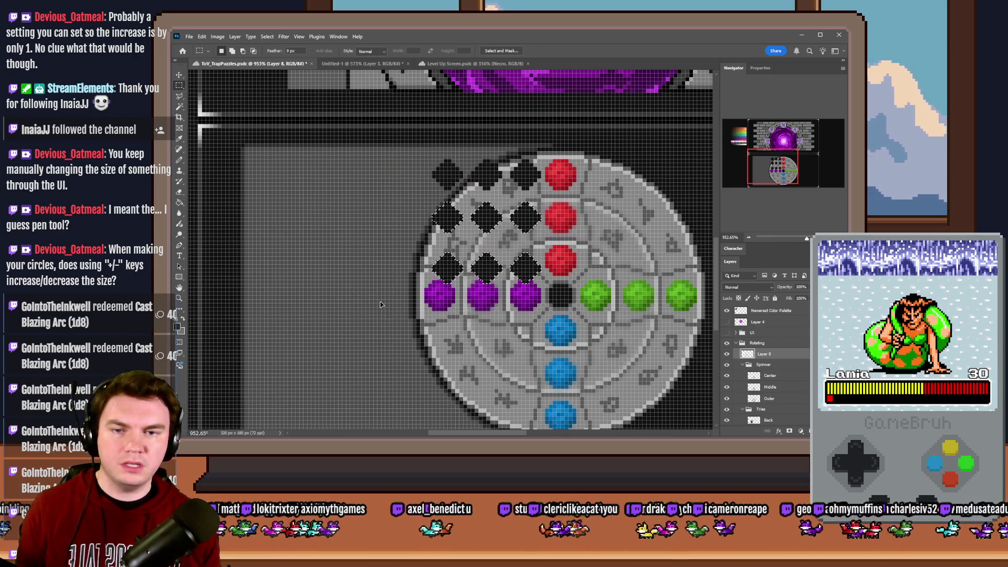
{"action": "left_click_drag", "start_coordinate": [529, 252], "coordinate": [531, 253]}
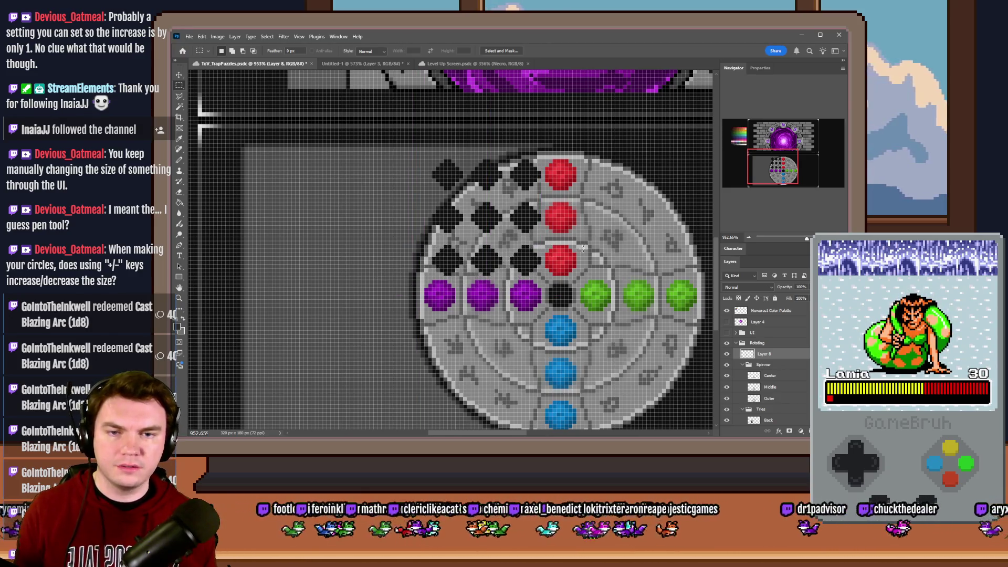
{"action": "scroll", "coordinate": [574, 227], "scroll_direction": "up", "scroll_amount": 1}
{"action": "scroll", "coordinate": [573, 227], "scroll_direction": "up", "scroll_amount": 1}
{"action": "scroll", "coordinate": [573, 227], "scroll_direction": "up", "scroll_amount": 1}
{"action": "scroll", "coordinate": [564, 205], "scroll_direction": "down", "scroll_amount": 3}
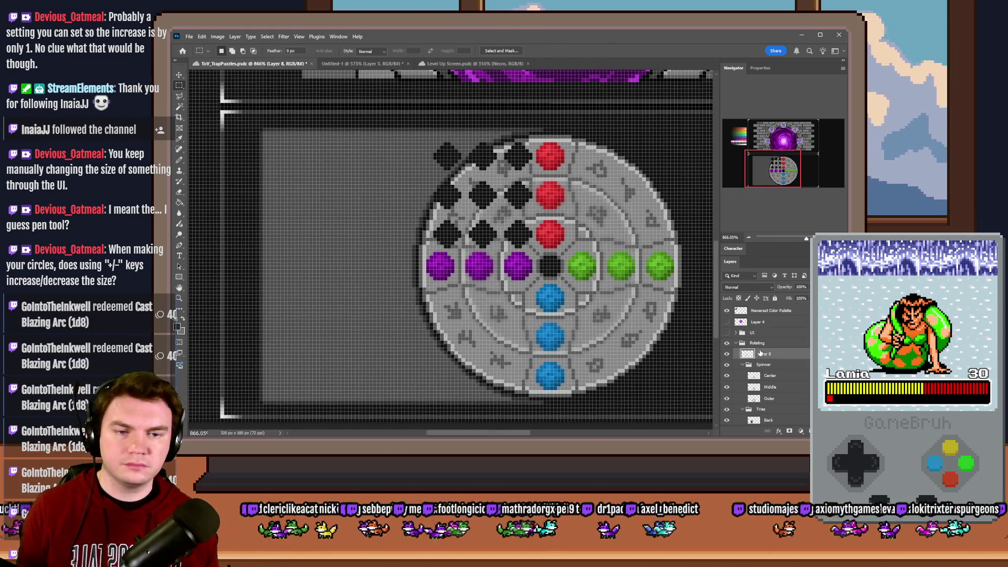
- Move the diamond grid left off the disc onto the grey panel and drop Layer 8 into the Tries group
{"action": "left_click_drag", "start_coordinate": [596, 251], "coordinate": [457, 250]}
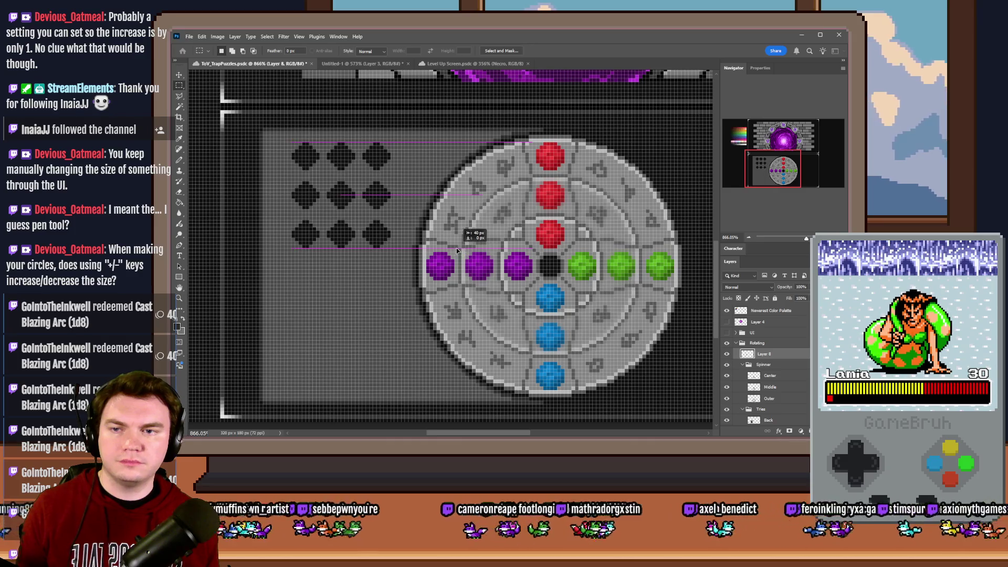
{"action": "scroll", "coordinate": [460, 251], "scroll_direction": "down", "scroll_amount": 3}
{"action": "scroll", "coordinate": [423, 207], "scroll_direction": "up", "scroll_amount": 3}
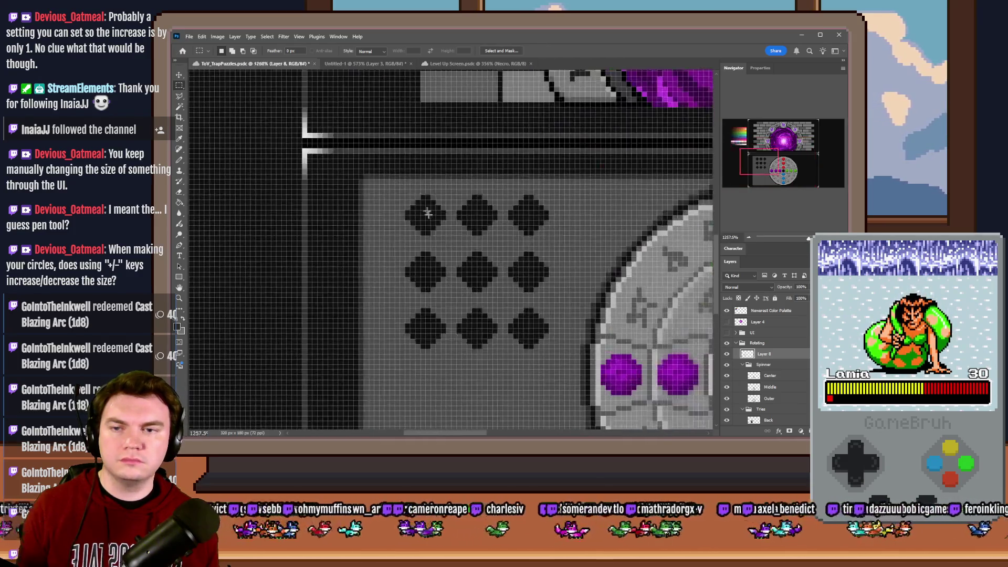
{"action": "scroll", "coordinate": [416, 210], "scroll_direction": "down", "scroll_amount": 2}
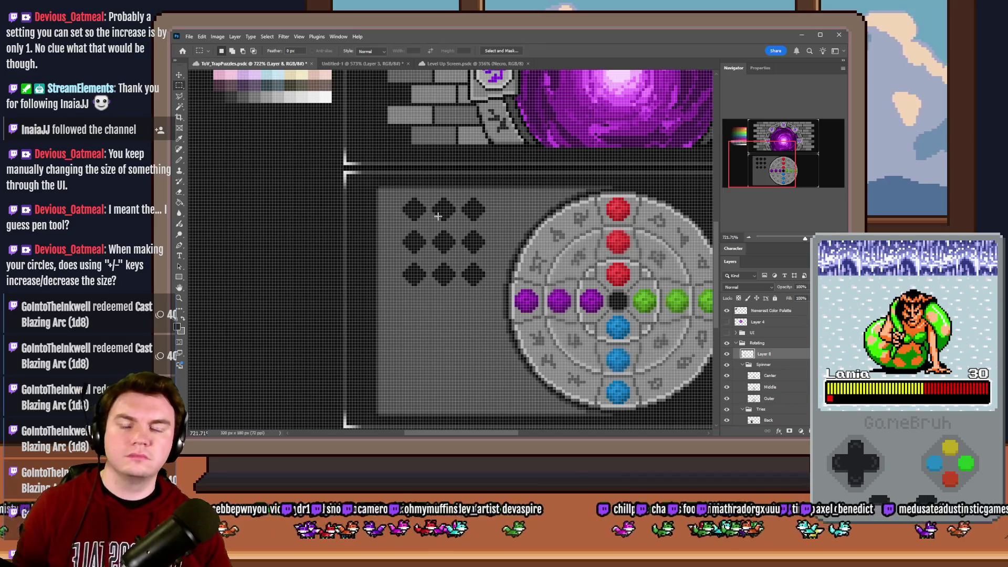
{"action": "scroll", "coordinate": [457, 235], "scroll_direction": "up", "scroll_amount": 2}
{"action": "left_click", "coordinate": [180, 160]}
{"action": "scroll", "coordinate": [417, 247], "scroll_direction": "down", "scroll_amount": 2}
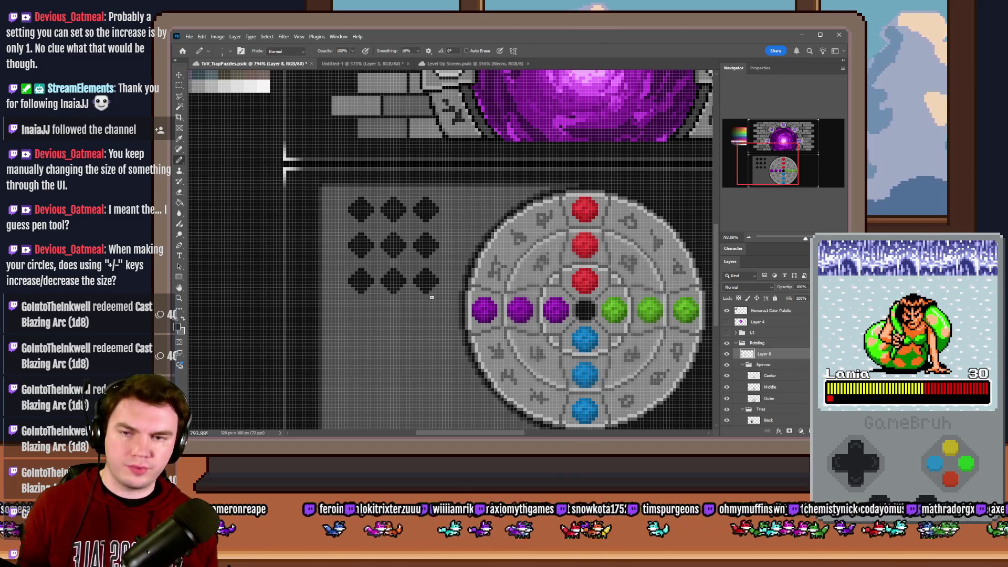
{"action": "scroll", "coordinate": [427, 230], "scroll_direction": "down", "scroll_amount": 1}
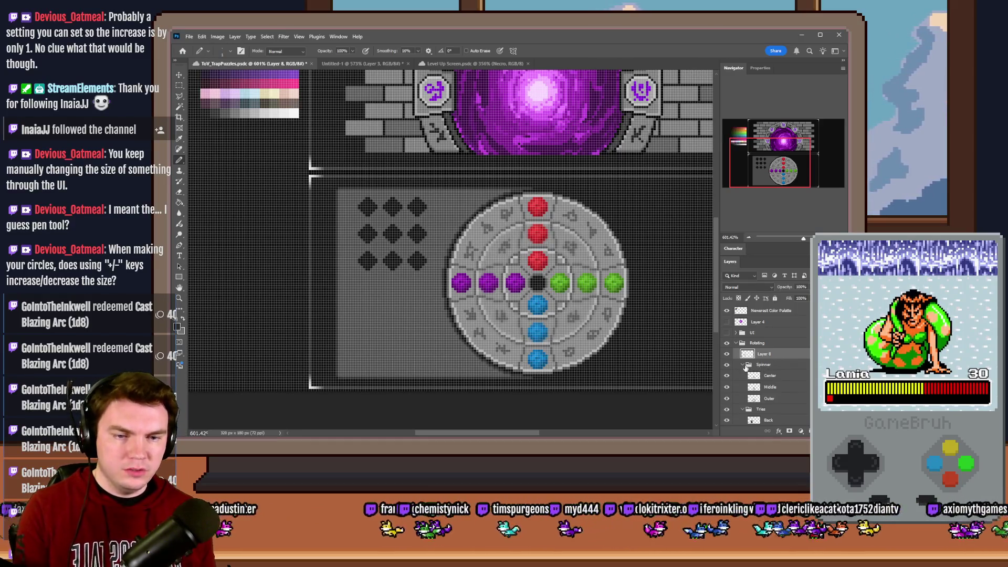
{"action": "left_click_drag", "start_coordinate": [775, 360], "coordinate": [782, 378]}
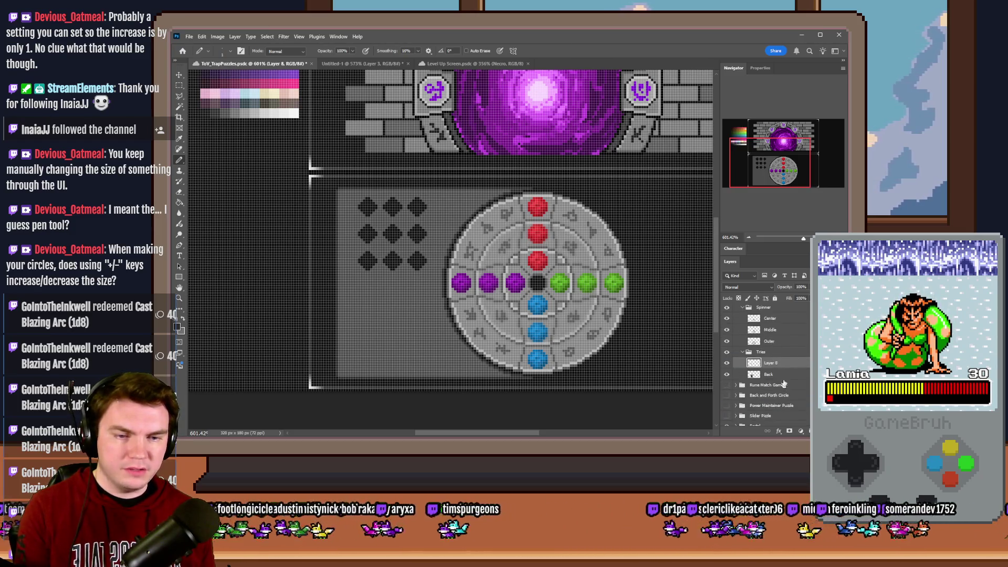
- Rename Layer 8 to Tries and test a thin selection strip above the diamonds
{"action": "left_click", "coordinate": [781, 374]}
{"action": "left_click", "coordinate": [178, 86]}
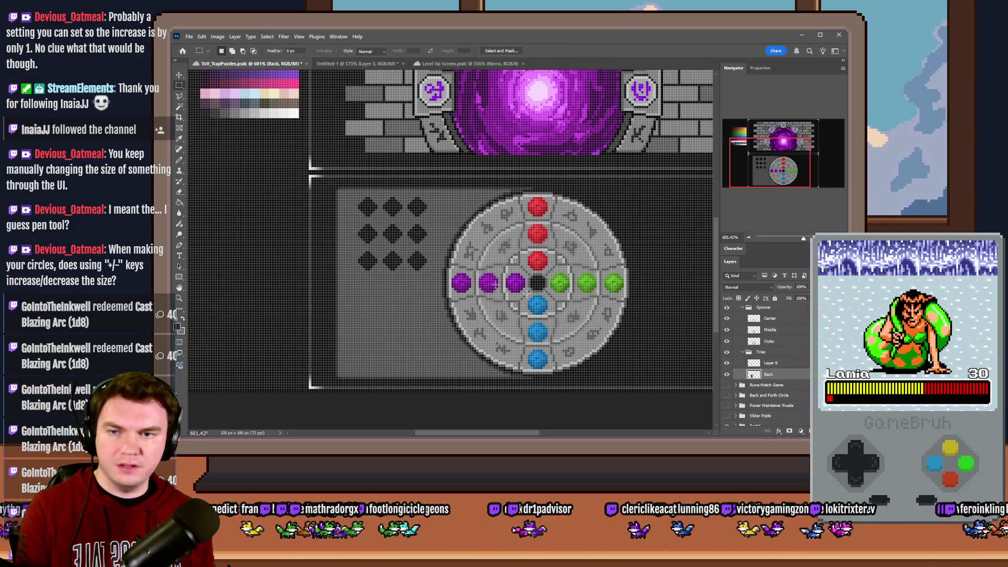
{"action": "left_click", "coordinate": [781, 364]}
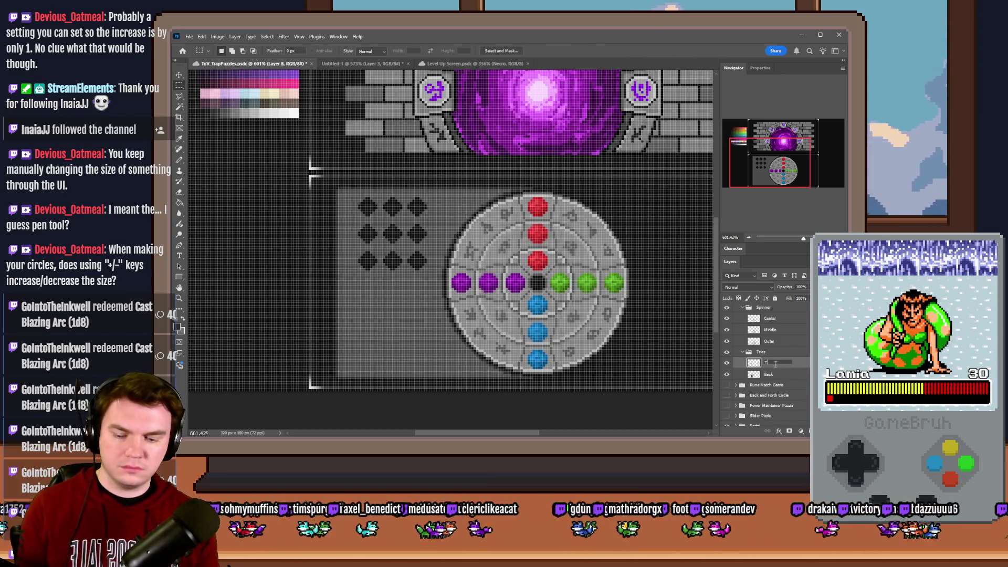
{"action": "key", "text": "Return"}
{"action": "scroll", "coordinate": [415, 166], "scroll_direction": "up", "scroll_amount": 3}
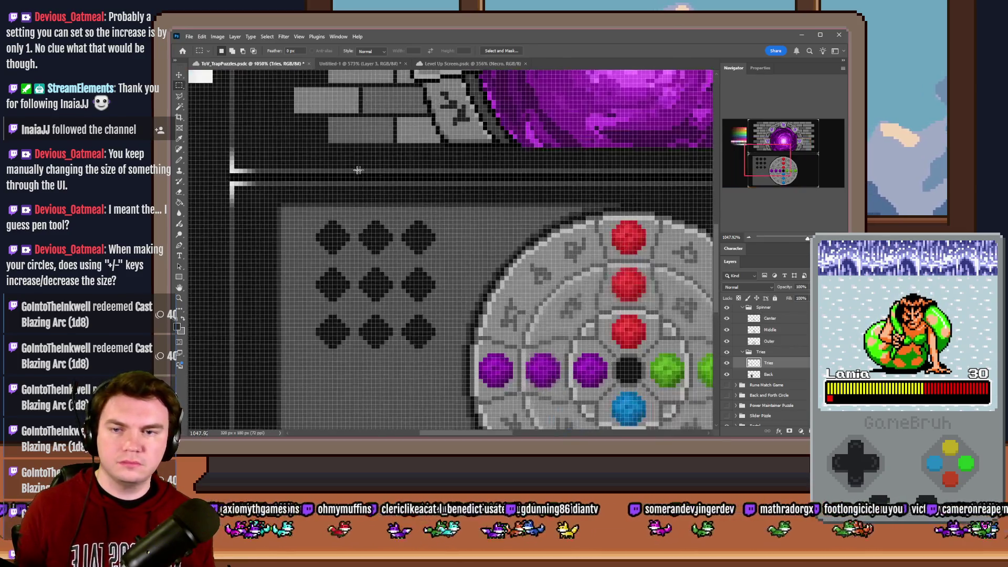
{"action": "left_click_drag", "start_coordinate": [654, 192], "coordinate": [341, 216]}
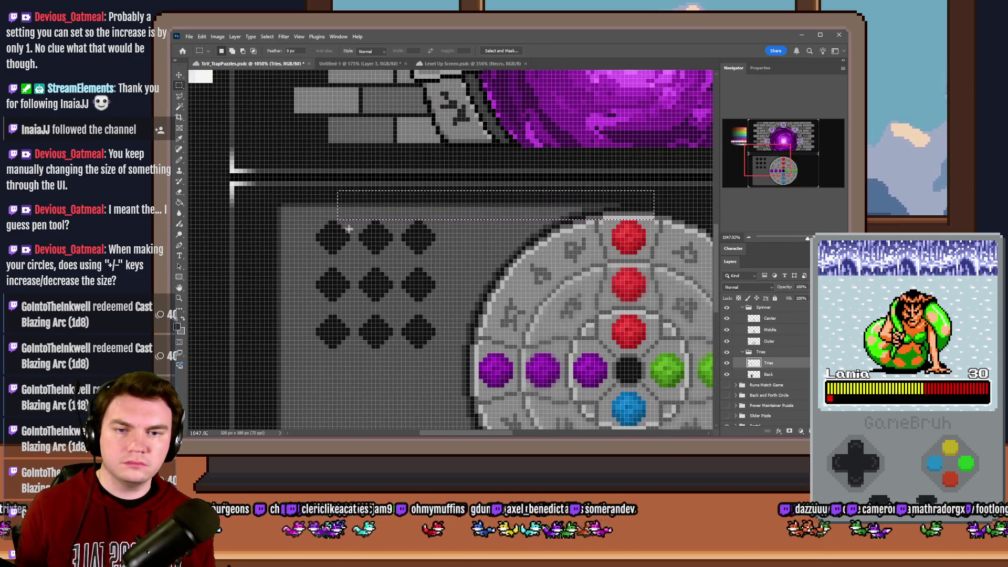
{"action": "left_click", "coordinate": [381, 214]}
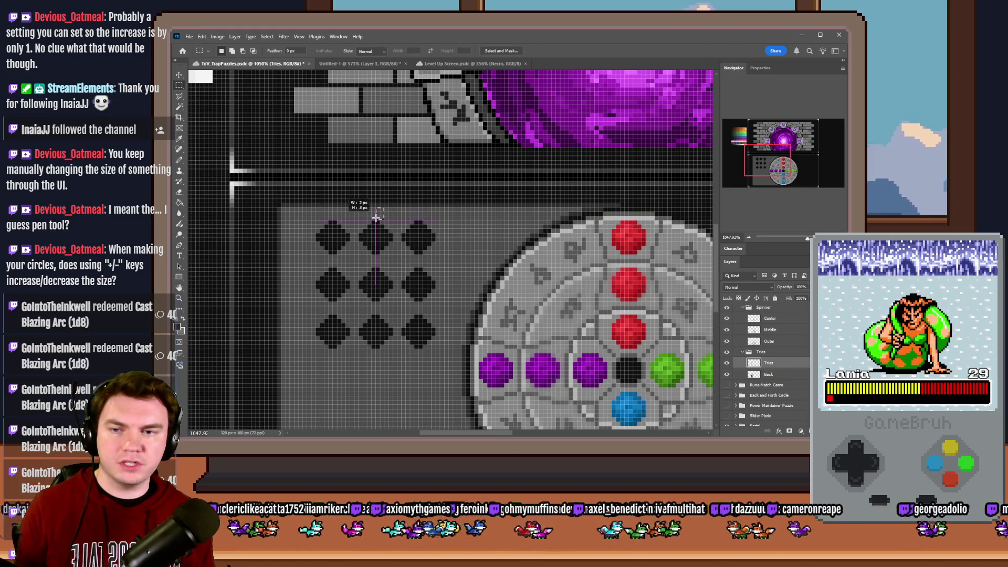
{"action": "scroll", "coordinate": [381, 215], "scroll_direction": "down", "scroll_amount": 2}
{"action": "scroll", "coordinate": [512, 314], "scroll_direction": "down", "scroll_amount": 2}
{"action": "scroll", "coordinate": [512, 312], "scroll_direction": "up", "scroll_amount": 2}
- On the Back layer, select the unwanted grey backing and delete it, leaving a small box around the diamonds
{"action": "left_click_drag", "start_coordinate": [596, 340], "coordinate": [228, 191]}
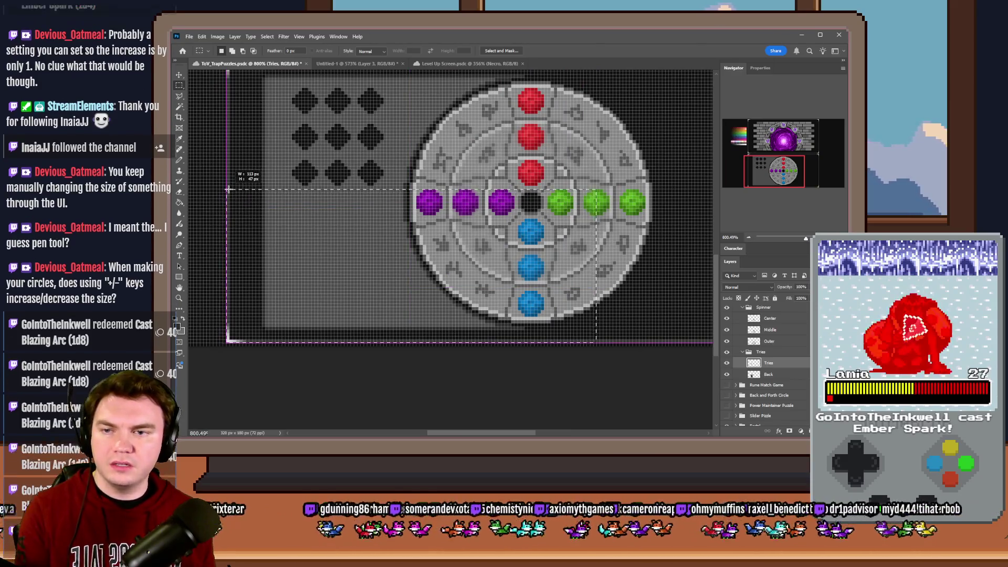
{"action": "left_click_drag", "start_coordinate": [227, 191], "coordinate": [240, 189]}
{"action": "left_click", "coordinate": [241, 188]}
{"action": "left_click", "coordinate": [748, 373]}
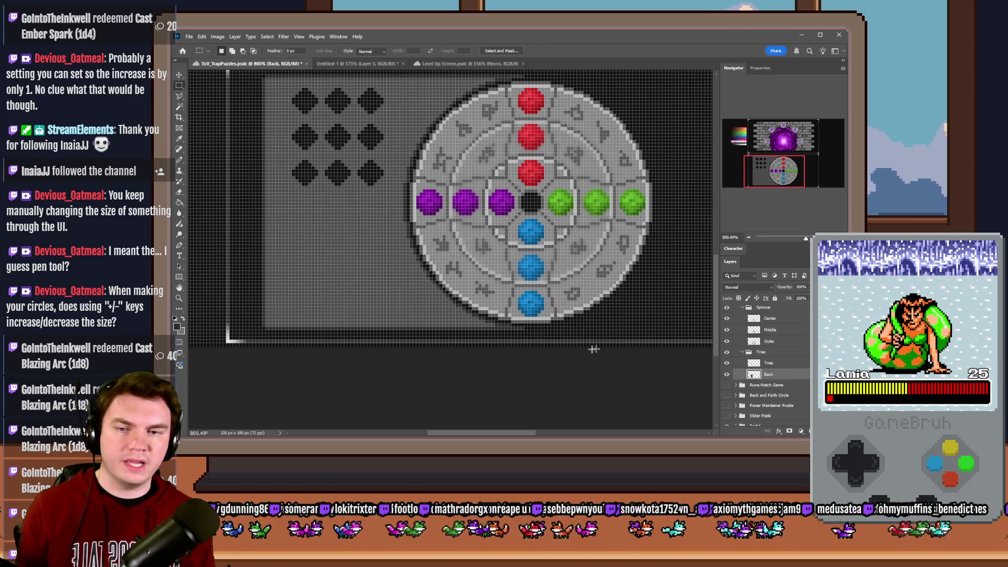
{"action": "mouse_move", "coordinate": [583, 345]}
{"action": "left_mouse_down"}
{"action": "mouse_move", "coordinate": [199, 191]}
{"action": "mouse_move", "coordinate": [231, 195]}
{"action": "left_mouse_up"}
{"action": "key", "text": "Delete"}
{"action": "left_click", "coordinate": [258, 198]}
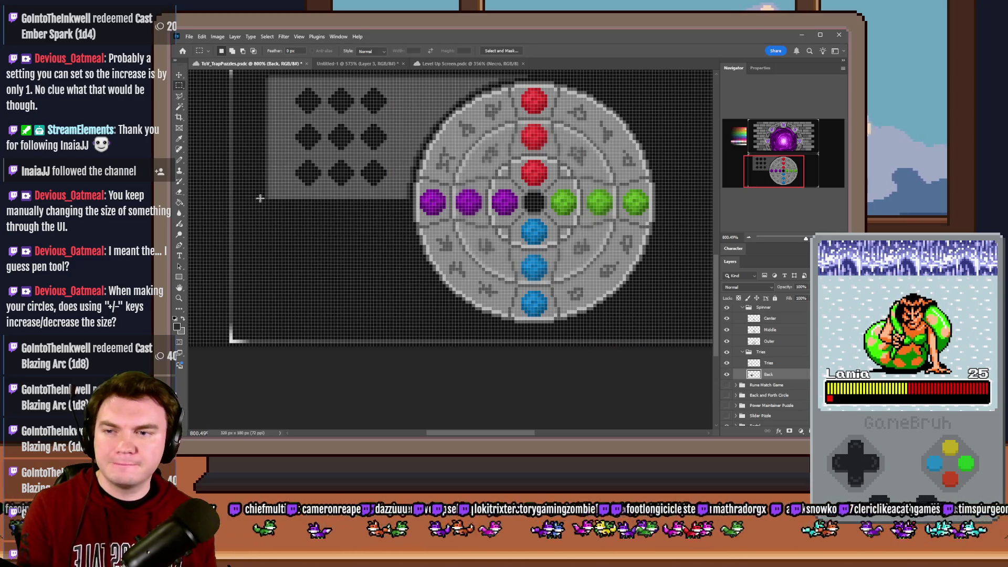
{"action": "left_click", "coordinate": [180, 160]}
{"action": "scroll", "coordinate": [300, 166], "scroll_direction": "up", "scroll_amount": 3}
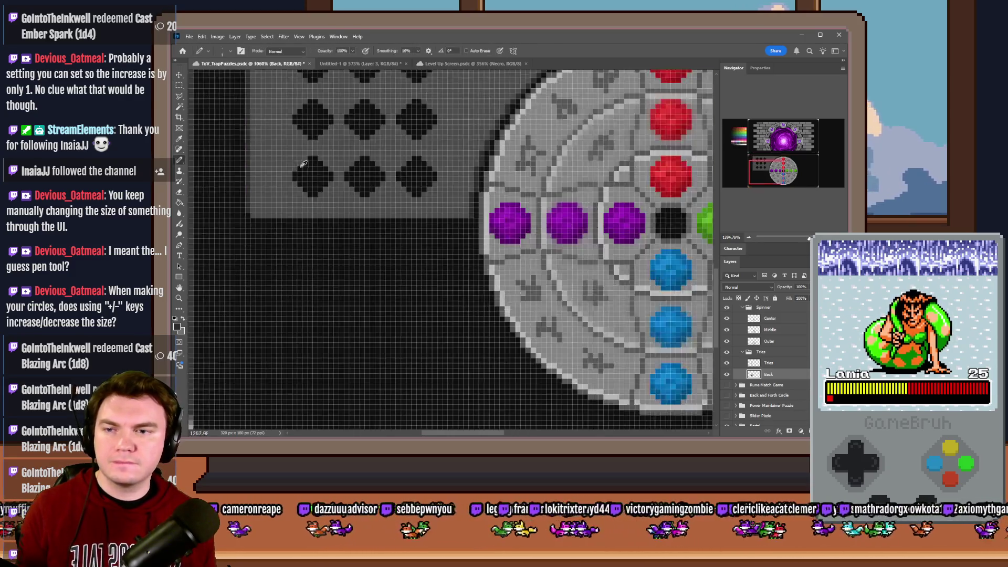
- Repaint the grey box's ragged bottom edge dark and collapse the Tries layer group
{"action": "left_click_drag", "start_coordinate": [288, 220], "coordinate": [470, 215]}
{"action": "scroll", "coordinate": [485, 219], "scroll_direction": "down", "scroll_amount": 4}
{"action": "scroll", "coordinate": [341, 271], "scroll_direction": "down", "scroll_amount": 2}
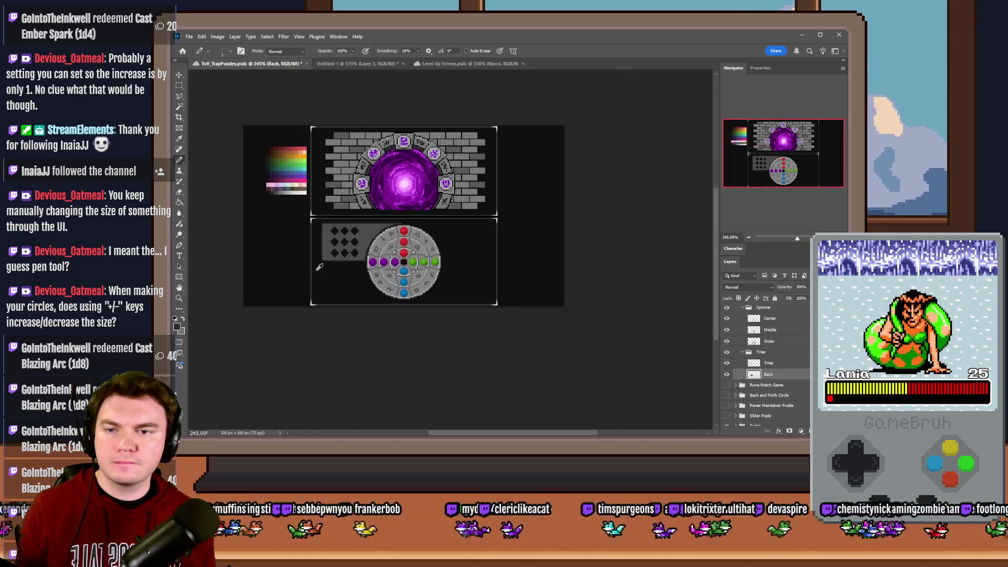
{"action": "scroll", "coordinate": [339, 264], "scroll_direction": "up", "scroll_amount": 2}
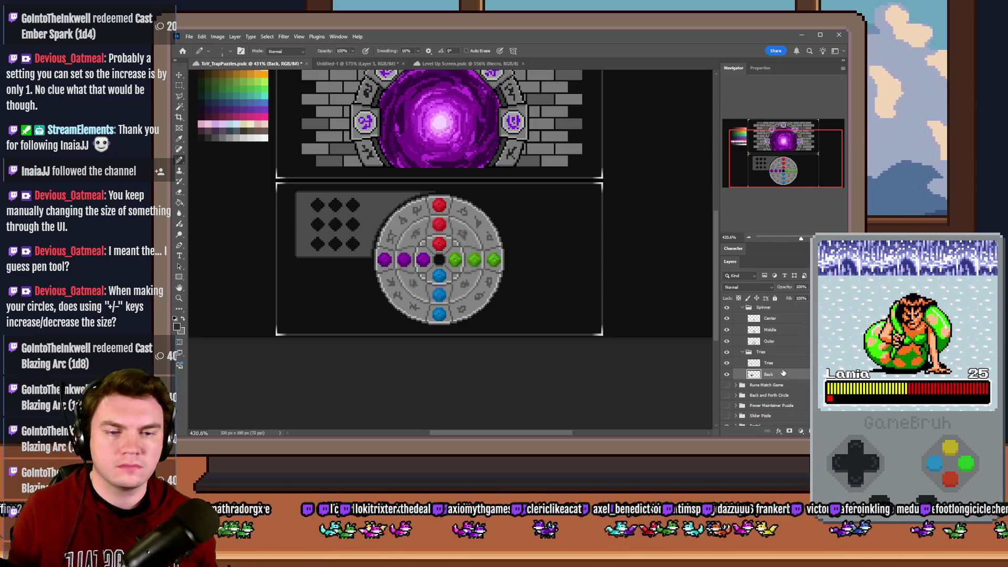
{"action": "left_click", "coordinate": [780, 356]}
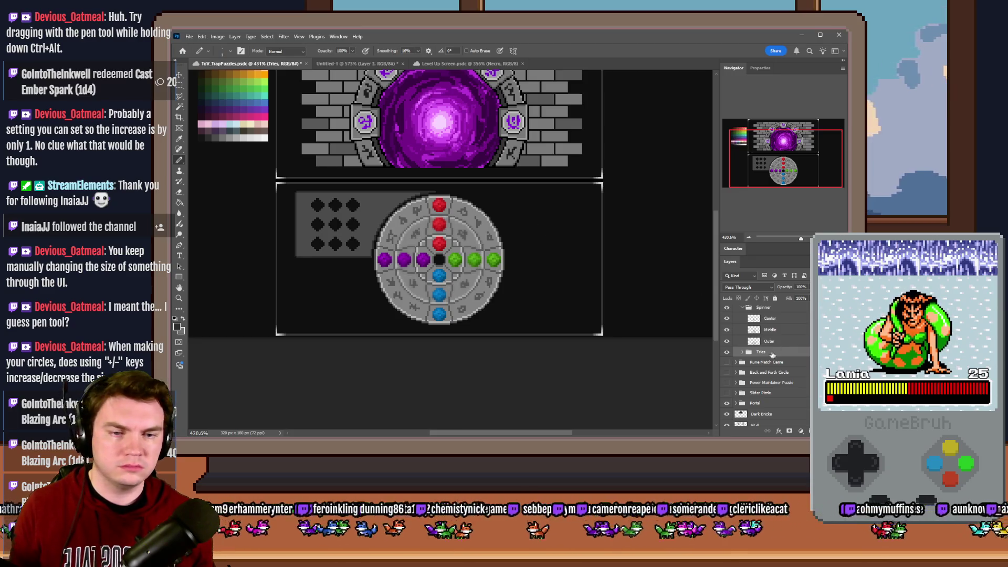
{"action": "left_click", "coordinate": [768, 340]}
{"action": "key", "text": "ctrl+t"}
{"action": "mouse_move", "coordinate": [566, 244]}
{"action": "left_mouse_down"}
{"action": "mouse_move", "coordinate": [596, 243]}
{"action": "mouse_move", "coordinate": [518, 223]}
{"action": "left_mouse_up"}
{"action": "key", "text": "Escape"}
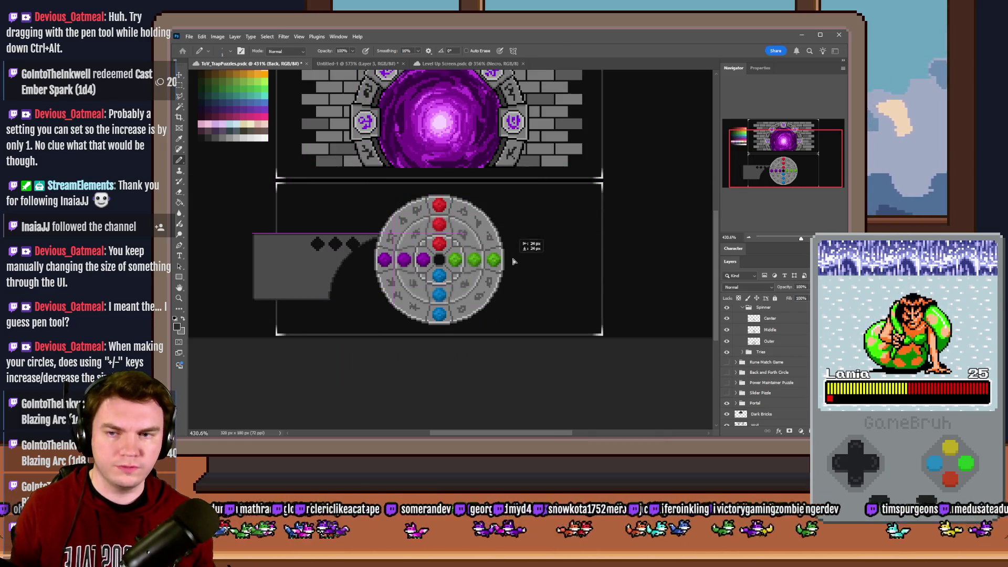
{"action": "left_click_drag", "start_coordinate": [519, 222], "coordinate": [527, 261]}
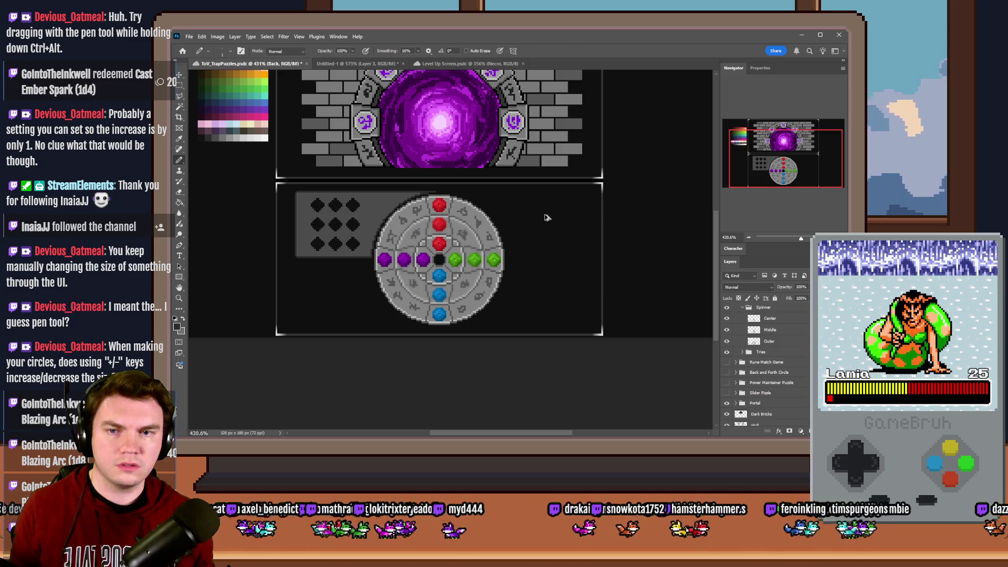
{"action": "left_click_drag", "start_coordinate": [546, 219], "coordinate": [482, 308]}
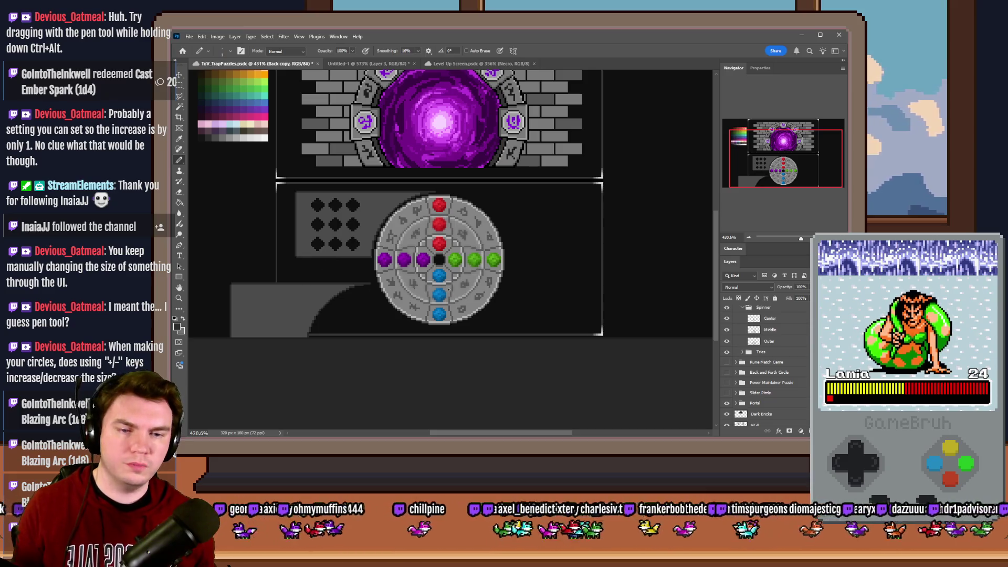
{"action": "key", "text": "ctrl+z"}
{"action": "scroll", "coordinate": [771, 342], "scroll_direction": "up", "scroll_amount": 2}
{"action": "left_click", "coordinate": [778, 355]}
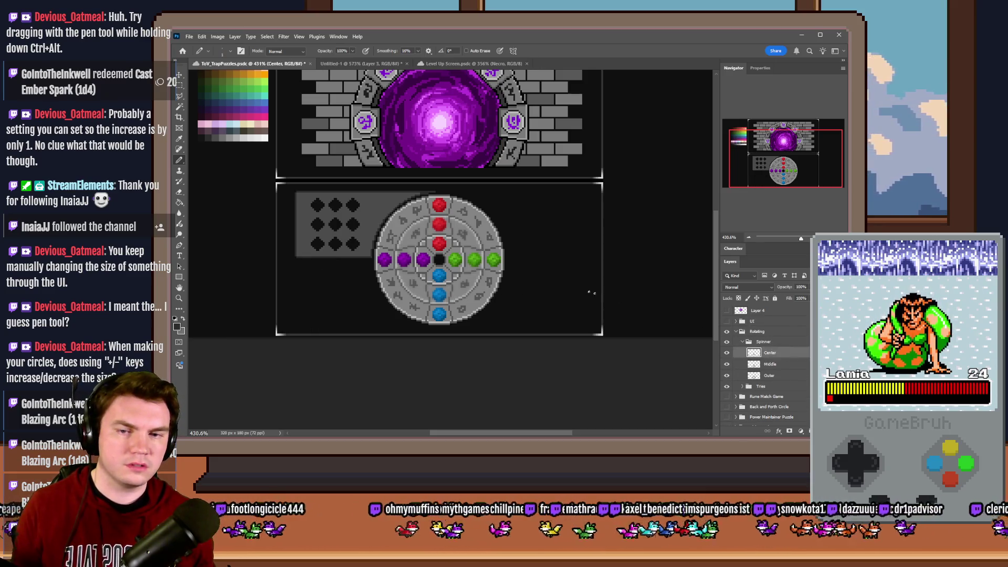
{"action": "key", "text": "ctrl+j"}
{"action": "mouse_move", "coordinate": [533, 272]}
{"action": "left_mouse_down"}
{"action": "mouse_move", "coordinate": [608, 270]}
{"action": "mouse_move", "coordinate": [641, 302]}
{"action": "mouse_move", "coordinate": [650, 164]}
{"action": "left_mouse_up"}
{"action": "key", "text": "ctrl+j"}
{"action": "key", "text": "ctrl+j"}
{"action": "key", "text": "ctrl+z"}
{"action": "key", "text": "ctrl+z"}
{"action": "key", "text": "ctrl+z"}
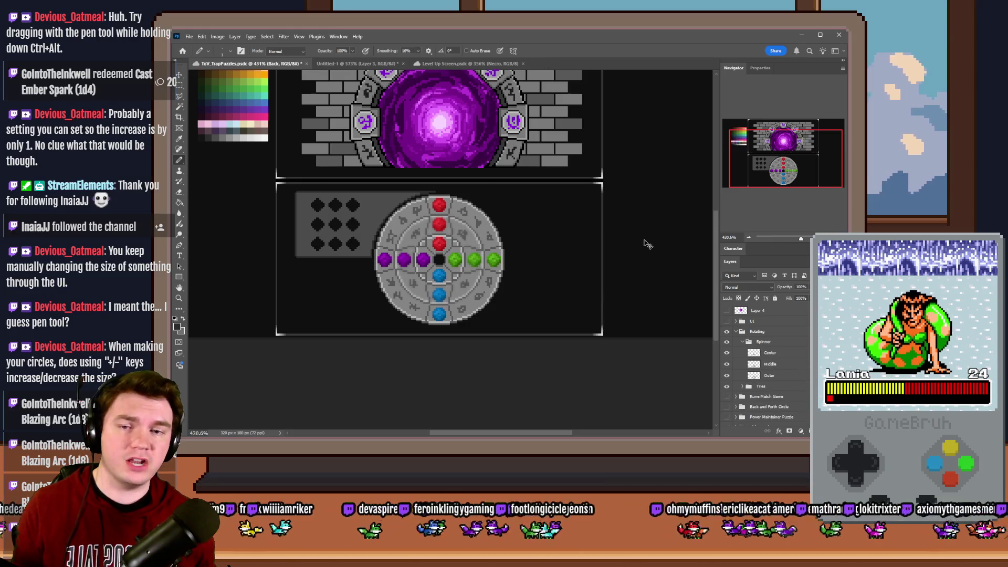
{"action": "left_click", "coordinate": [778, 345]}
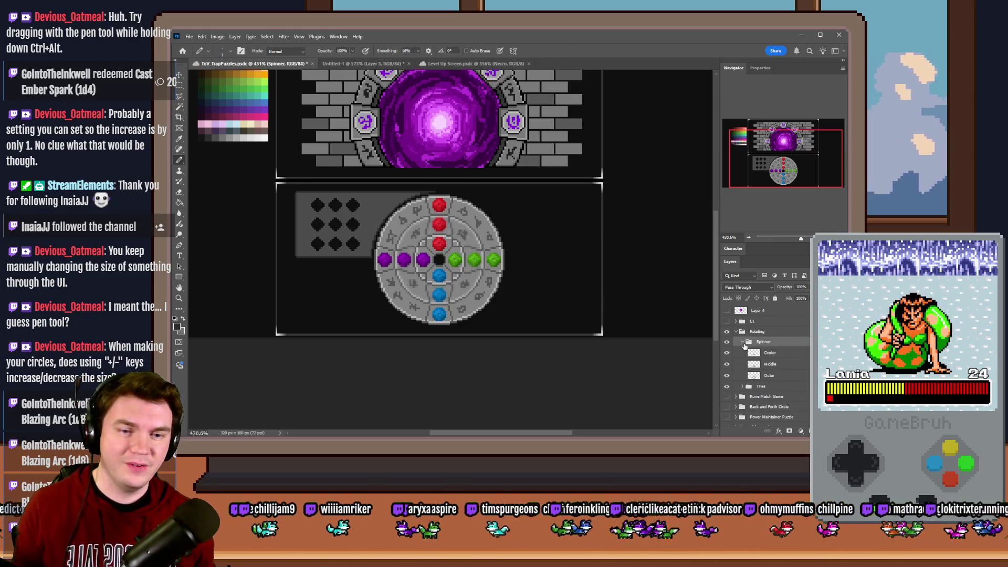
{"action": "left_click", "coordinate": [742, 341]}
{"action": "left_click_drag", "start_coordinate": [474, 299], "coordinate": [592, 240], "text": "alt"}
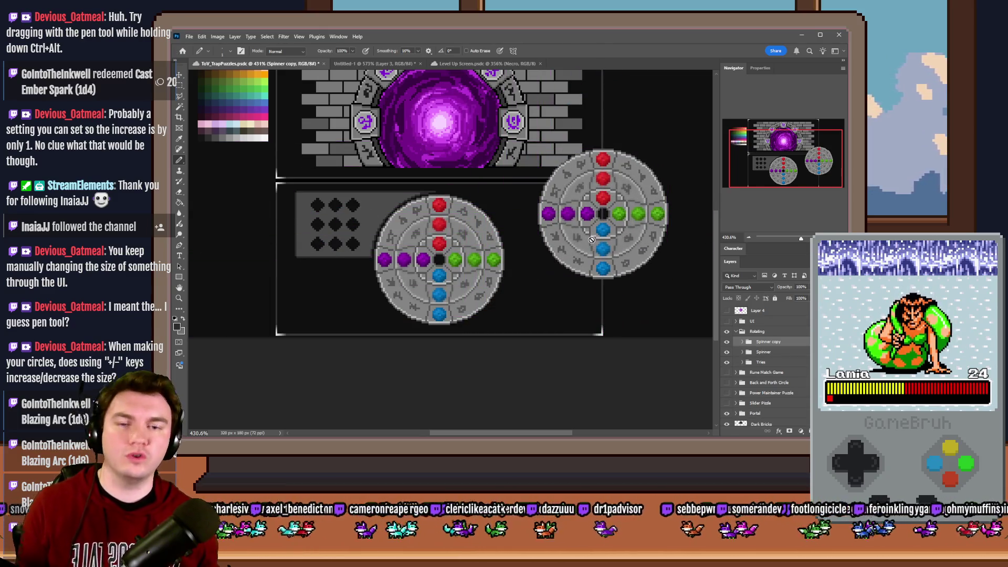
{"action": "key", "text": "ctrl+z"}
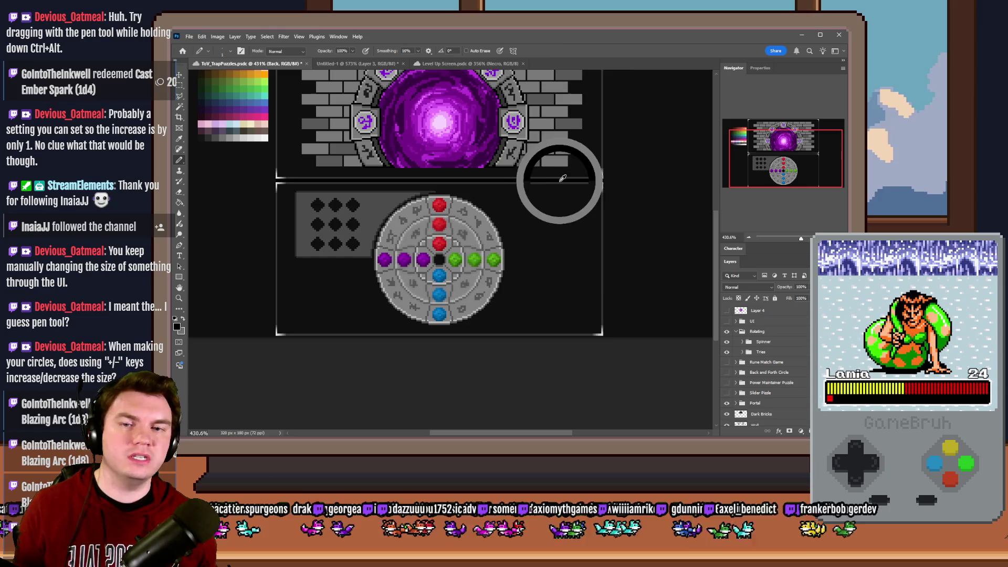
{"action": "mouse_move", "coordinate": [552, 236]}
{"action": "left_mouse_down"}
{"action": "mouse_move", "coordinate": [571, 244]}
{"action": "mouse_move", "coordinate": [522, 219]}
{"action": "mouse_move", "coordinate": [439, 220]}
{"action": "left_mouse_up"}
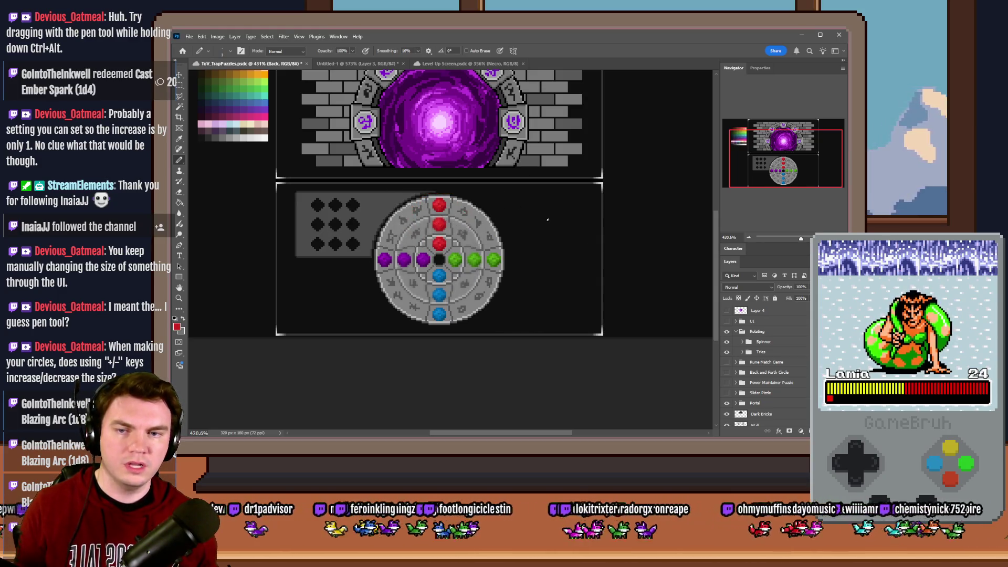
{"action": "mouse_move", "coordinate": [525, 253]}
{"action": "left_mouse_down"}
{"action": "mouse_move", "coordinate": [583, 215]}
{"action": "mouse_move", "coordinate": [574, 245]}
{"action": "left_mouse_up"}
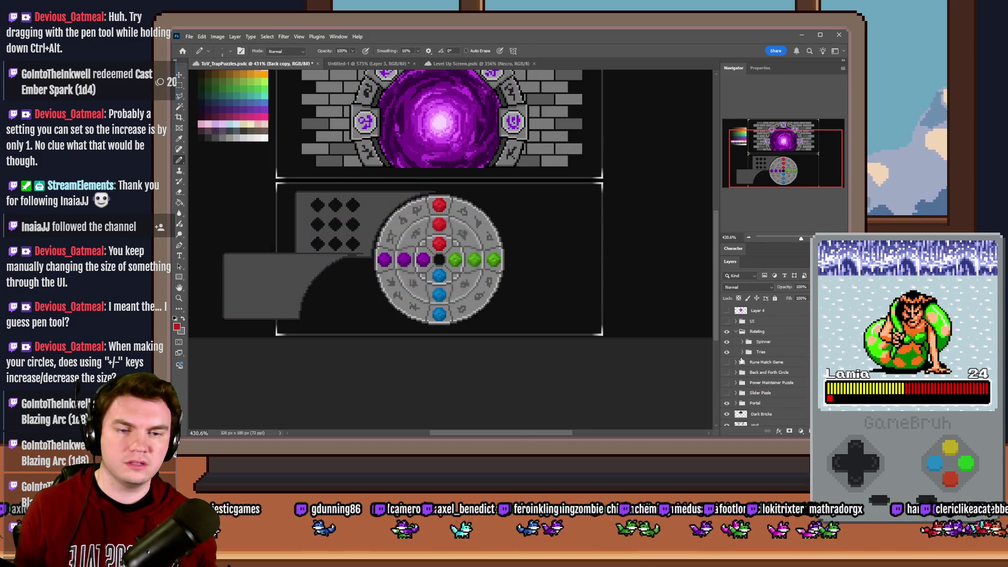
{"action": "left_click", "coordinate": [743, 352]}
{"action": "key", "text": "ctrl+z"}
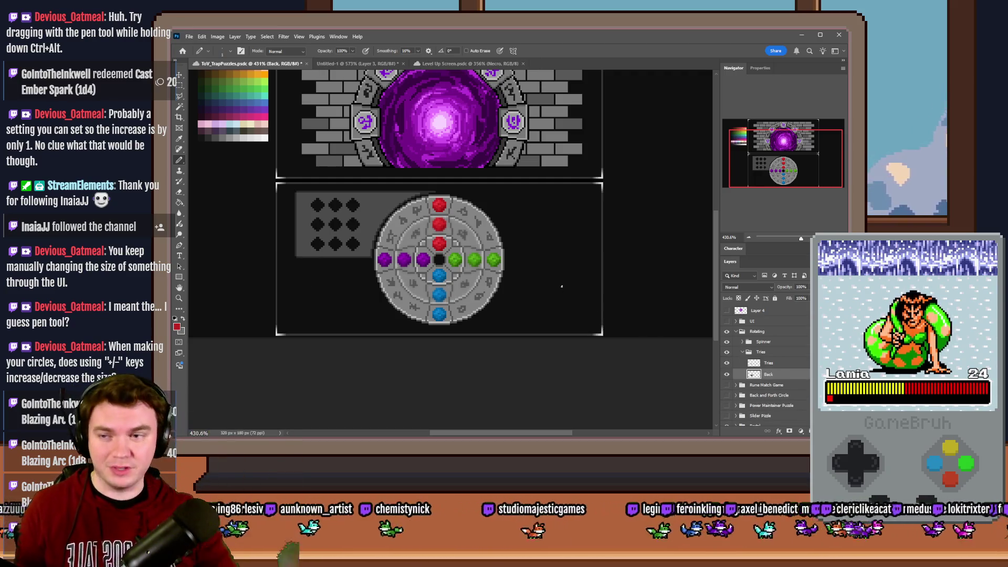
{"action": "right_click", "coordinate": [181, 160]}
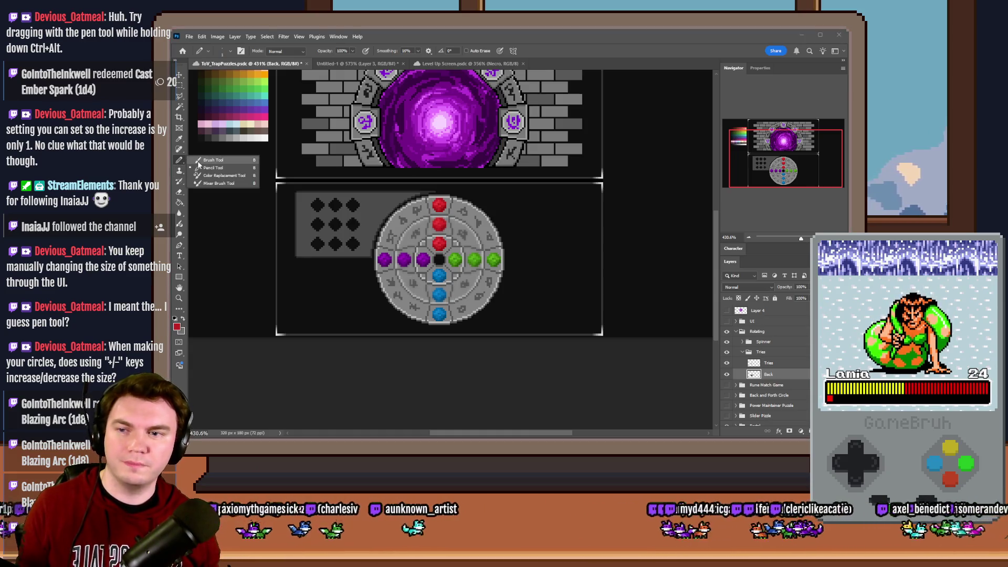
{"action": "left_click", "coordinate": [208, 162]}
{"action": "key", "text": "ctrl+shift+z"}
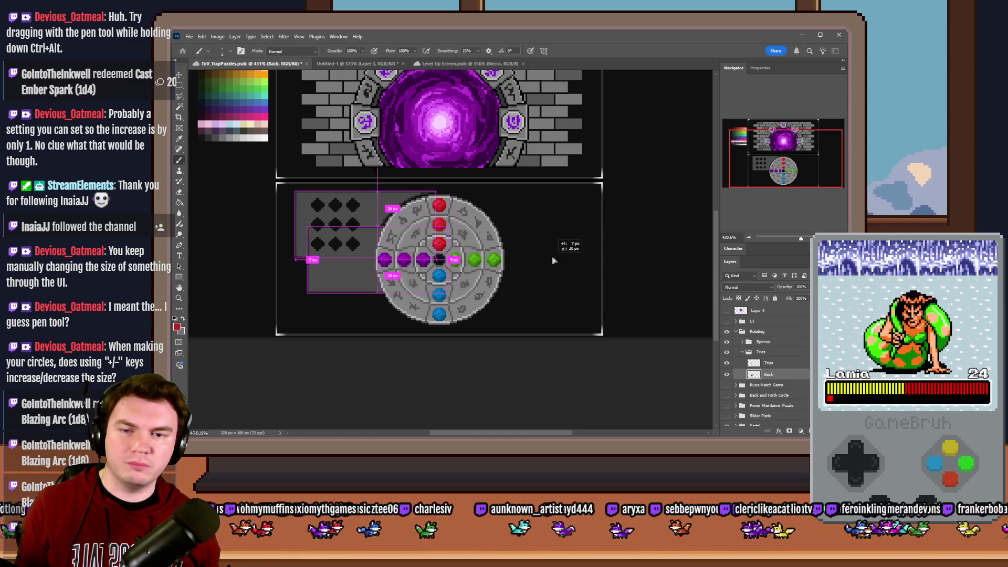
{"action": "key", "text": "ctrl+z"}
{"action": "right_click", "coordinate": [179, 159]}
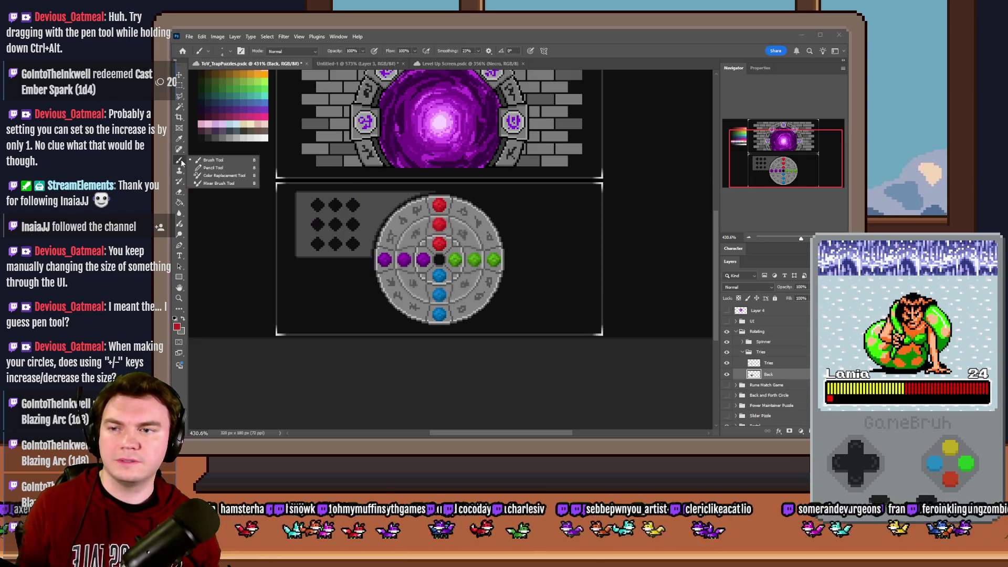
{"action": "left_click", "coordinate": [208, 169]}
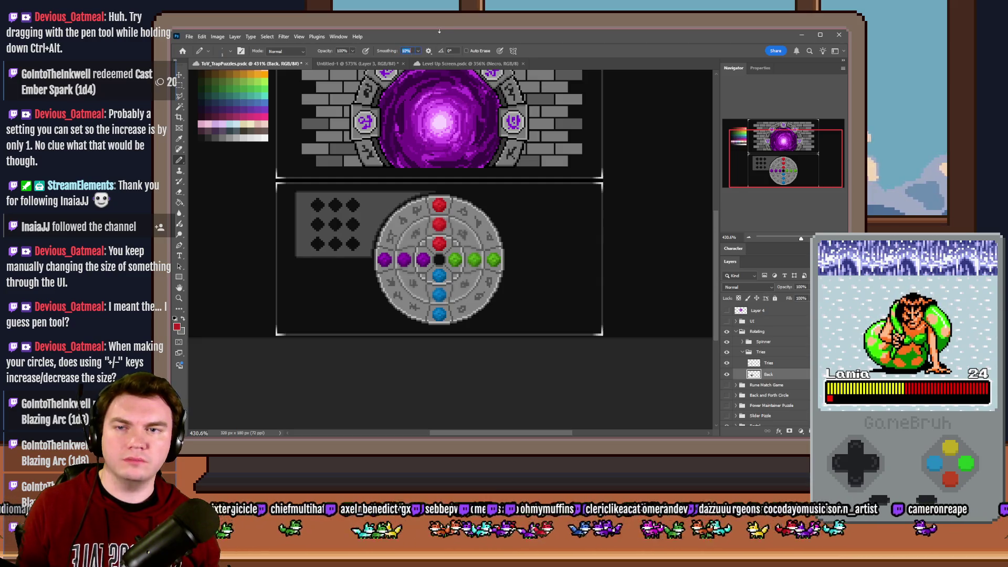
{"action": "key", "text": "Return"}
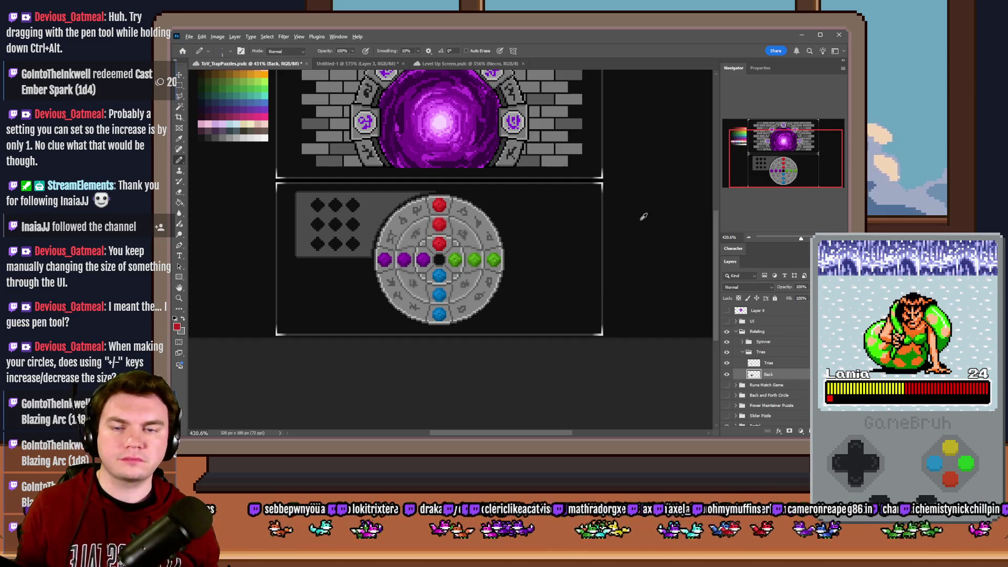
{"action": "scroll", "coordinate": [438, 225], "scroll_direction": "up", "scroll_amount": 1}
{"action": "scroll", "coordinate": [449, 226], "scroll_direction": "up", "scroll_amount": 1}
{"action": "scroll", "coordinate": [448, 228], "scroll_direction": "up", "scroll_amount": 1}
{"action": "scroll", "coordinate": [449, 233], "scroll_direction": "up", "scroll_amount": 1}
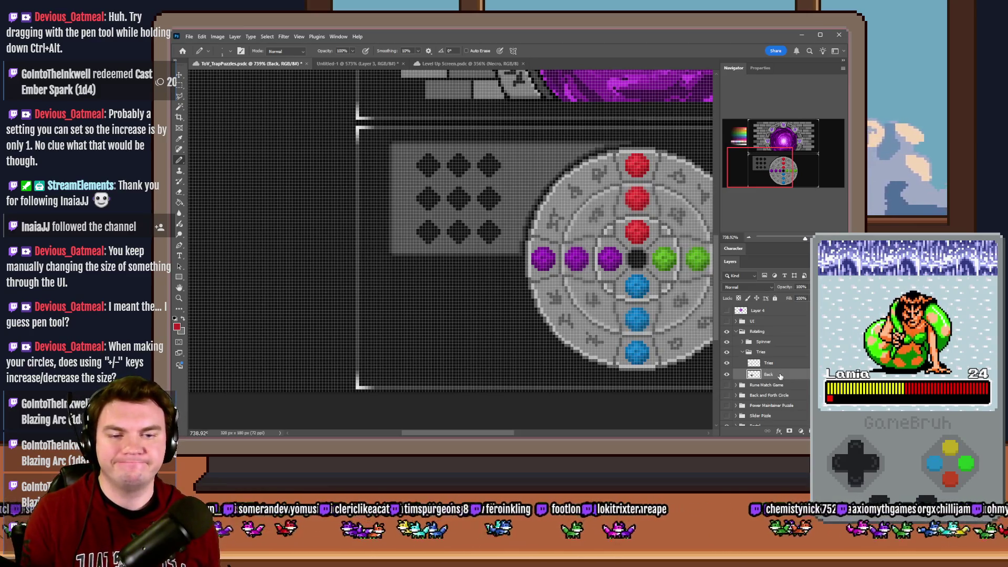
- Try Paint Bucket fills with magenta on the panel and a single diamond, undoing each
{"action": "key", "text": "g"}
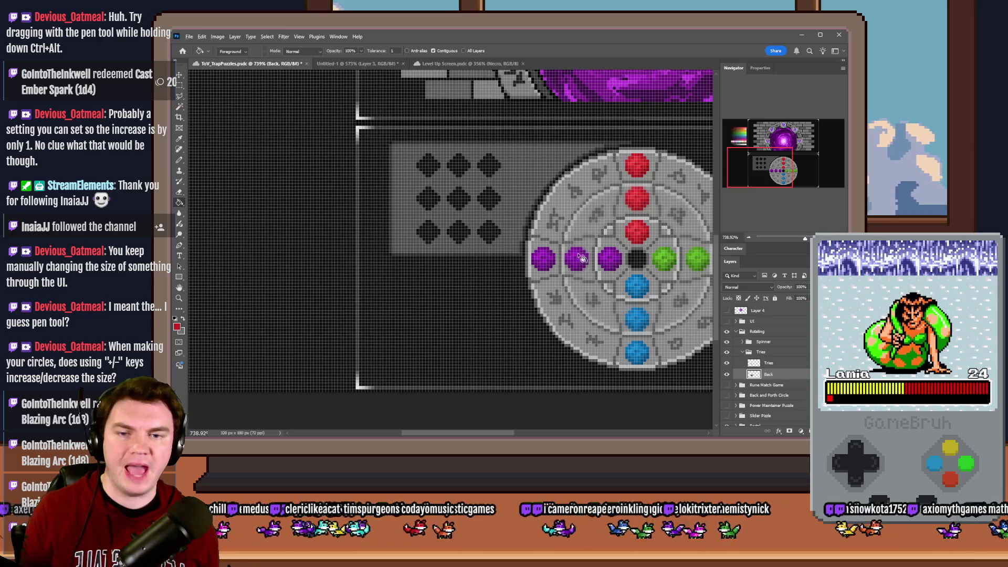
{"action": "left_click", "coordinate": [491, 229]}
{"action": "key", "text": "ctrl+z"}
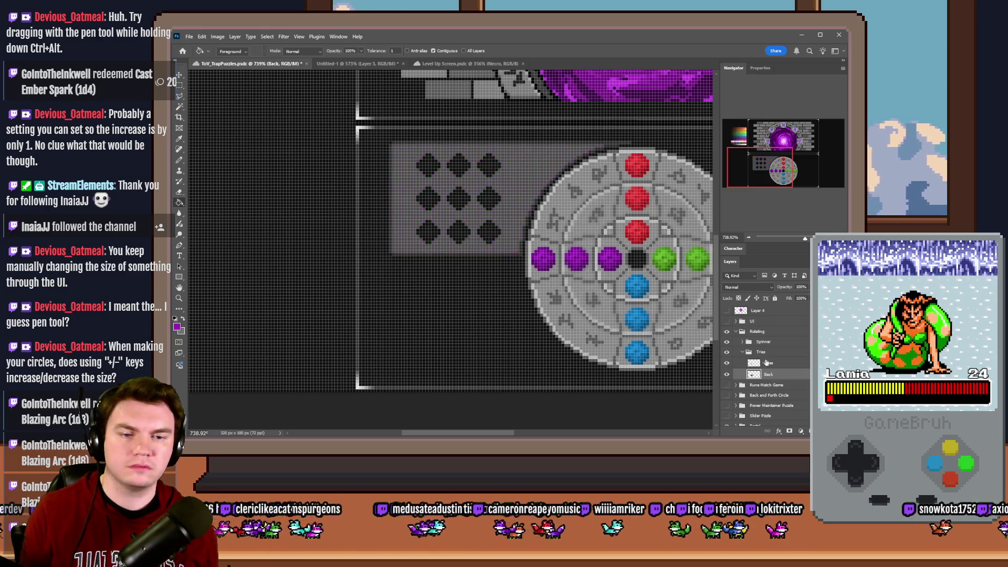
{"action": "key", "text": "alt+bracketright"}
{"action": "left_click", "coordinate": [489, 232]}
{"action": "key", "text": "ctrl+z"}
- Untick Contiguous to fill all nine diamonds magenta, then delete the grey Back layer
{"action": "left_click", "coordinate": [446, 51]}
{"action": "left_click", "coordinate": [459, 168]}
{"action": "key", "text": "alt+bracketleft"}
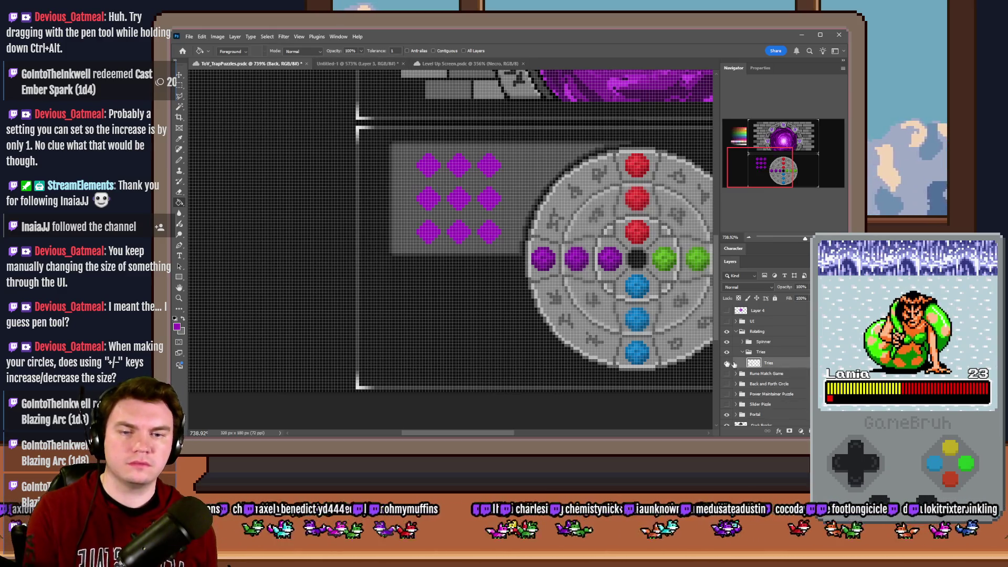
{"action": "key", "text": "Delete"}
{"action": "left_click", "coordinate": [179, 85]}
{"action": "scroll", "coordinate": [346, 229], "scroll_direction": "down", "scroll_amount": 5}
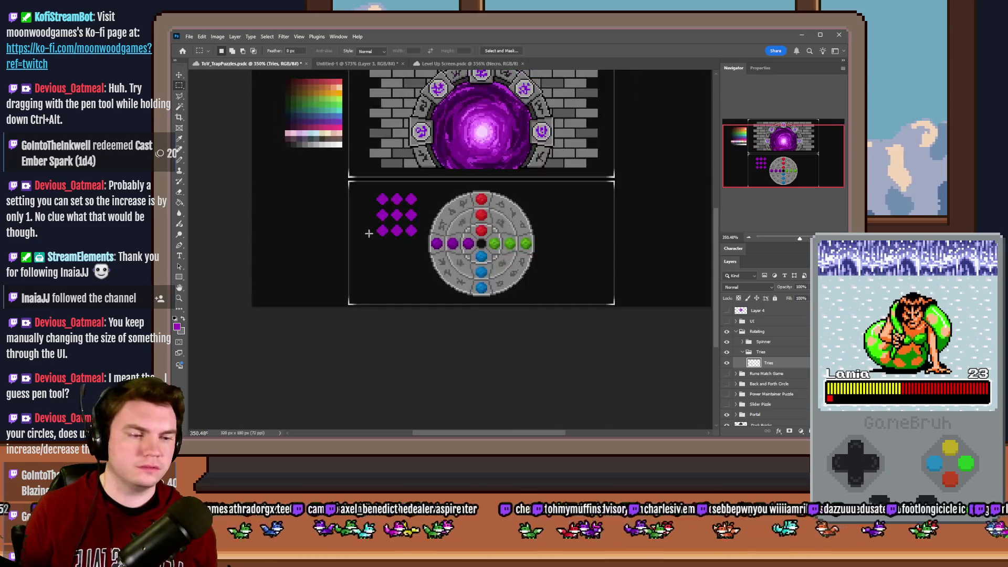
{"action": "scroll", "coordinate": [526, 244], "scroll_direction": "down", "scroll_amount": 2}
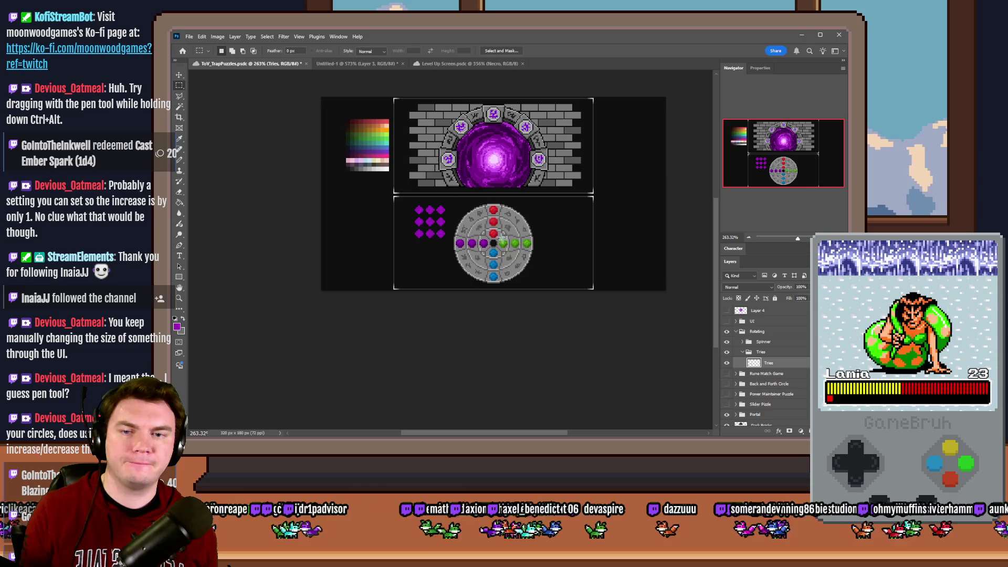
{"action": "scroll", "coordinate": [456, 206], "scroll_direction": "up", "scroll_amount": 2}
{"action": "scroll", "coordinate": [452, 215], "scroll_direction": "up", "scroll_amount": 1}
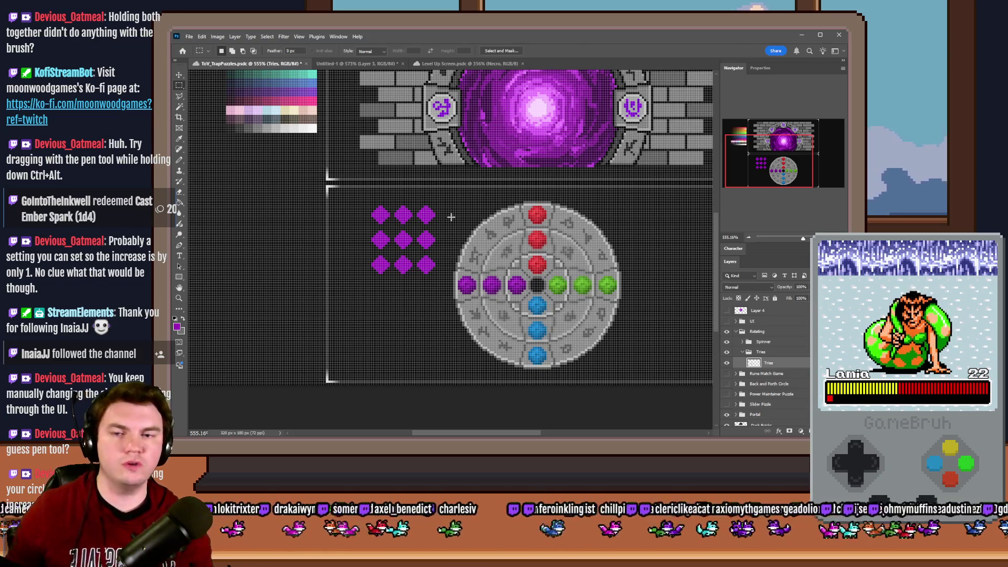
- Discard an accidental duplicate of the purple diamond grid and restore the layer state
{"action": "mouse_move", "coordinate": [420, 244]}
{"action": "left_mouse_down", "text": "alt"}
{"action": "mouse_move", "coordinate": [284, 187]}
{"action": "mouse_move", "coordinate": [283, 277]}
{"action": "mouse_move", "coordinate": [350, 306]}
{"action": "mouse_move", "coordinate": [353, 233]}
{"action": "left_mouse_up", "text": "alt"}
{"action": "key", "text": "ctrl+z"}
{"action": "key", "text": "ctrl+z"}
{"action": "key", "text": "ctrl+z"}
{"action": "key", "text": "ctrl+z"}
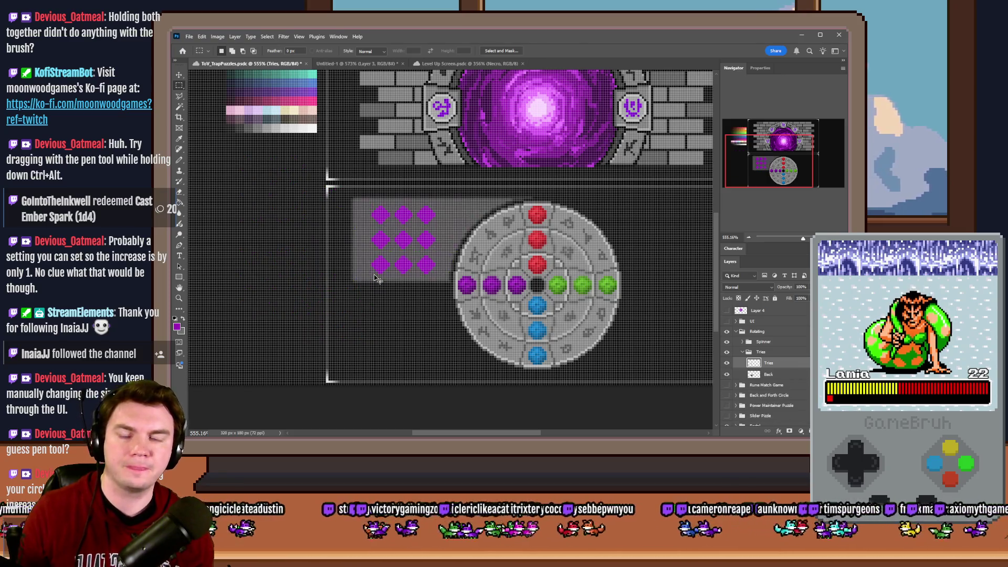
{"action": "key", "text": "ctrl+z"}
{"action": "key", "text": "ctrl+z"}
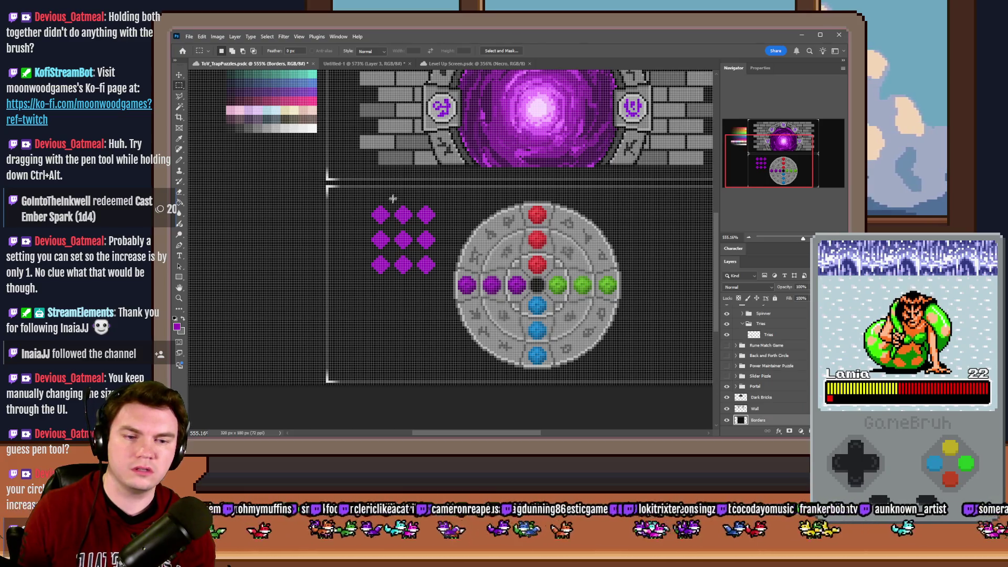
{"action": "key", "text": "ctrl+shift+z"}
{"action": "key", "text": "alt+bracketright"}
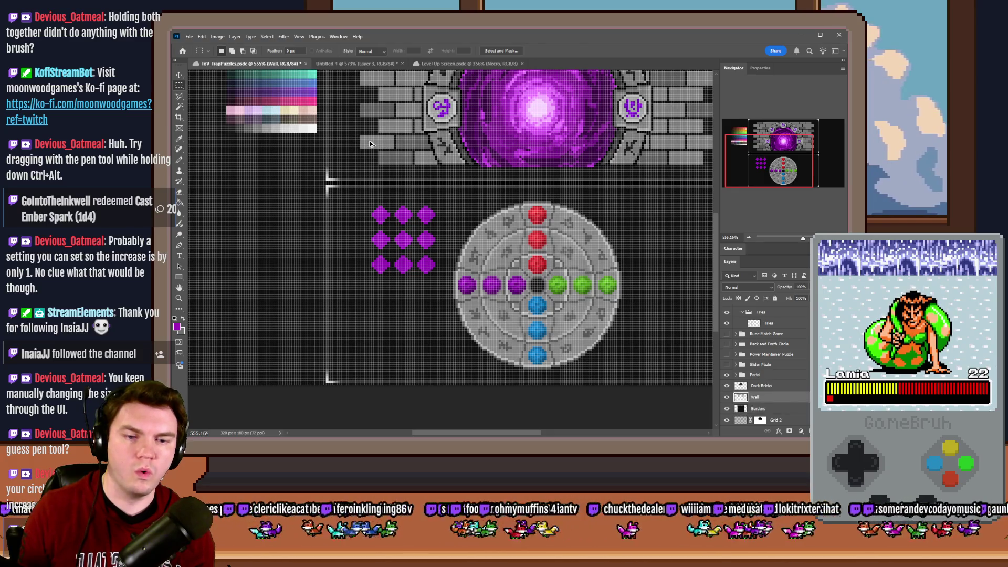
- Inspect the Portal group's Circle layer, then collapse the Left edge and Portal groups
{"action": "left_click", "coordinate": [533, 114], "text": "ctrl"}
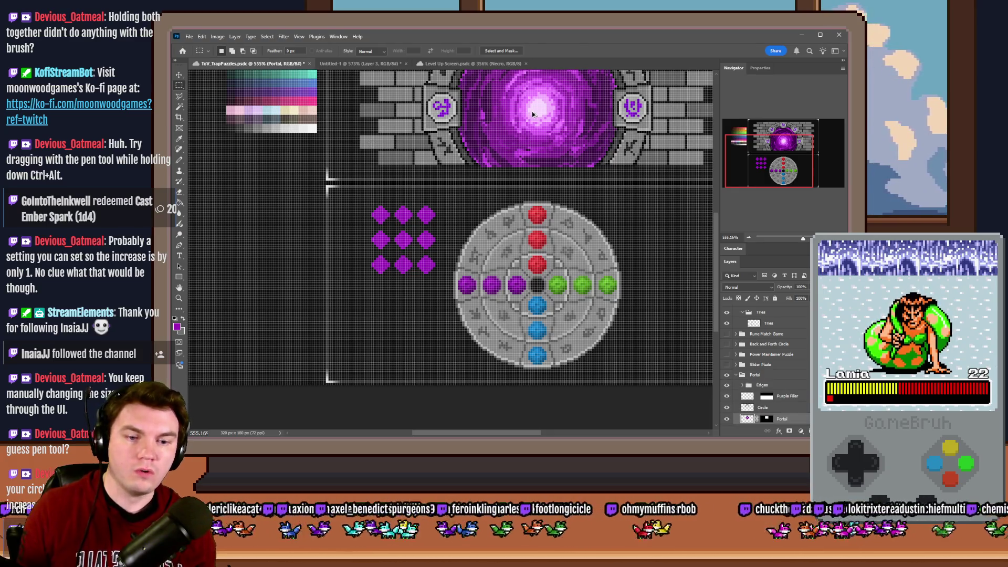
{"action": "left_click", "coordinate": [532, 114], "text": "ctrl"}
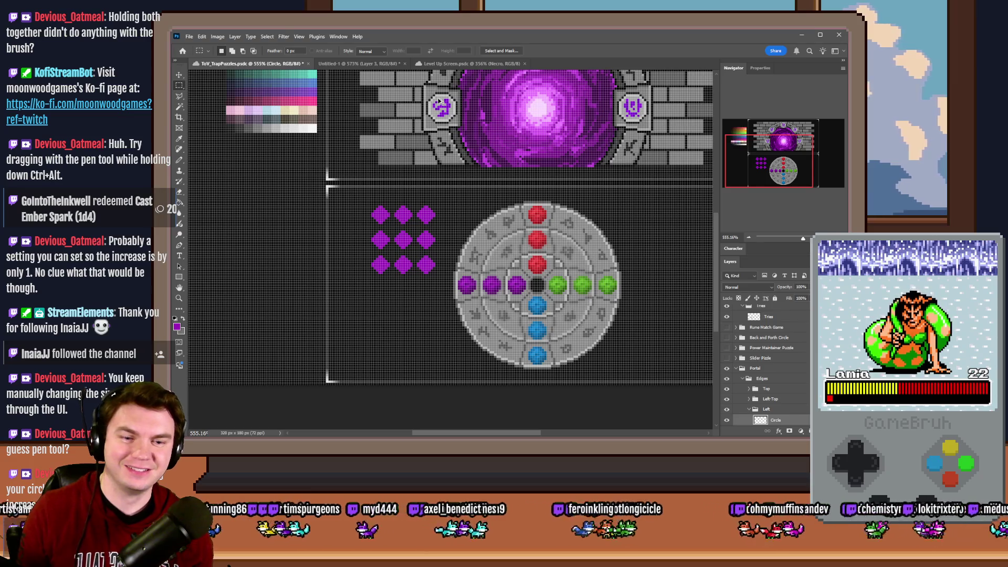
{"action": "left_click", "coordinate": [756, 409]}
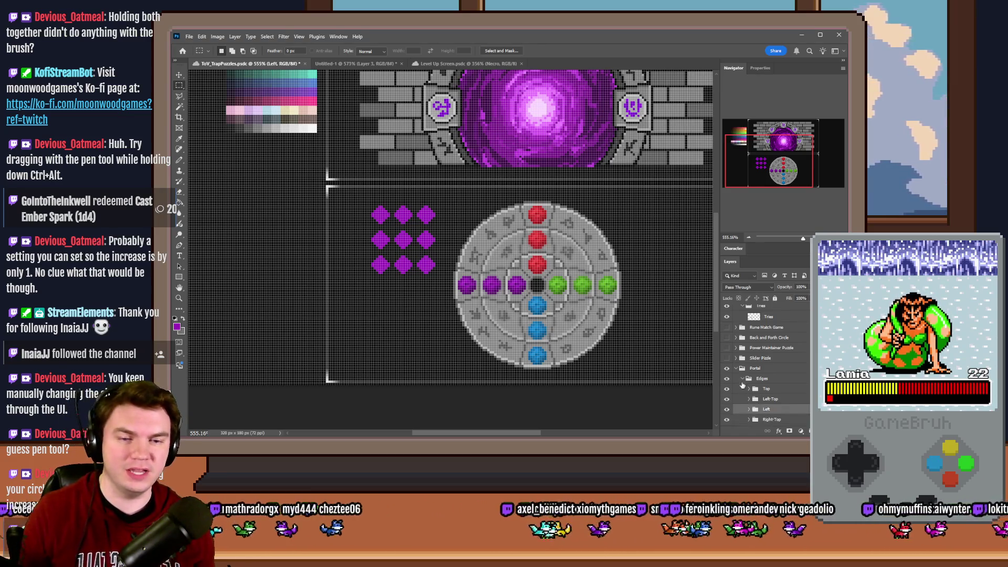
{"action": "left_click", "coordinate": [737, 369]}
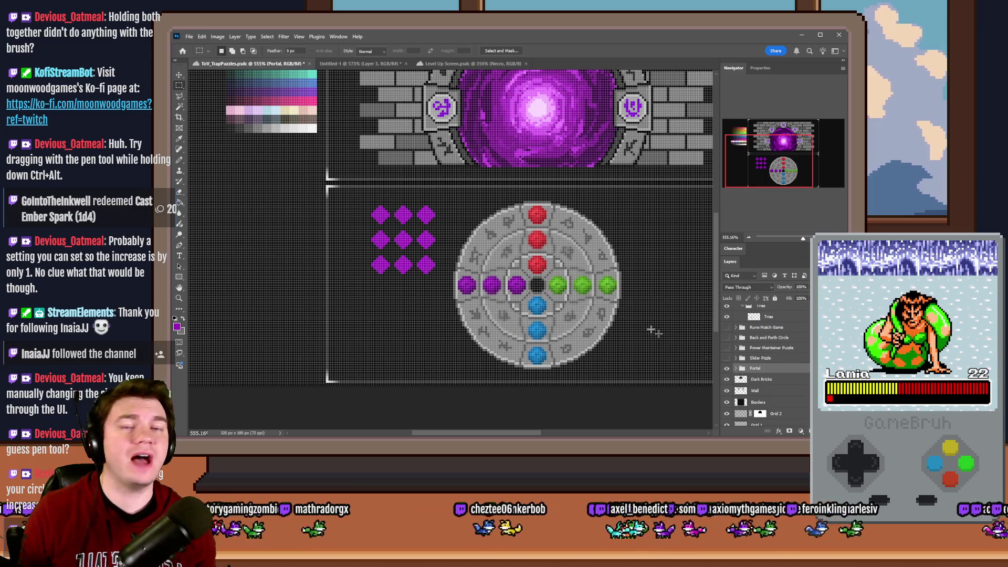
- Peek inside the Spinner group with the pixel grid hidden, then show the grid again
{"action": "key", "text": "ctrl+h"}
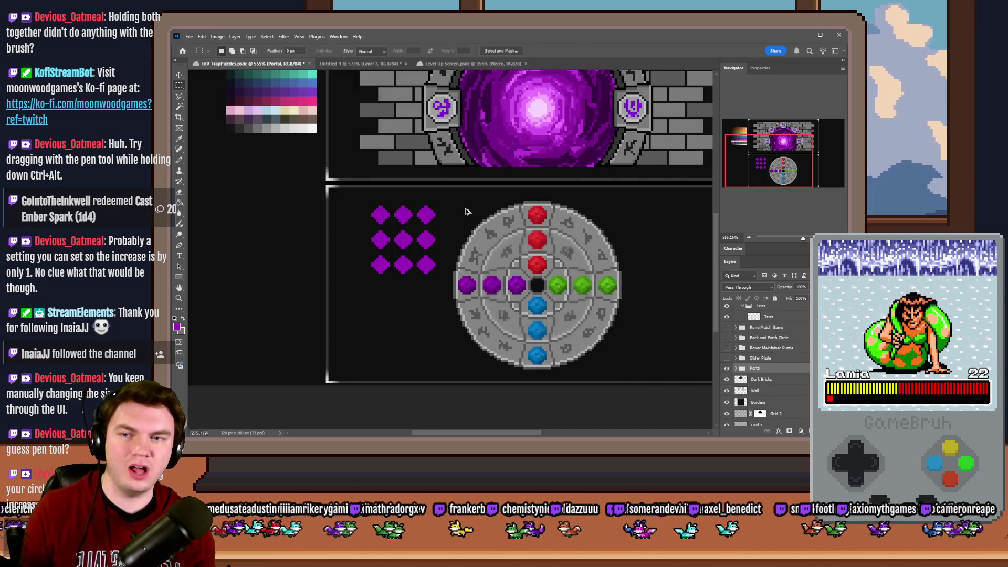
{"action": "left_click", "coordinate": [311, 123], "text": "ctrl"}
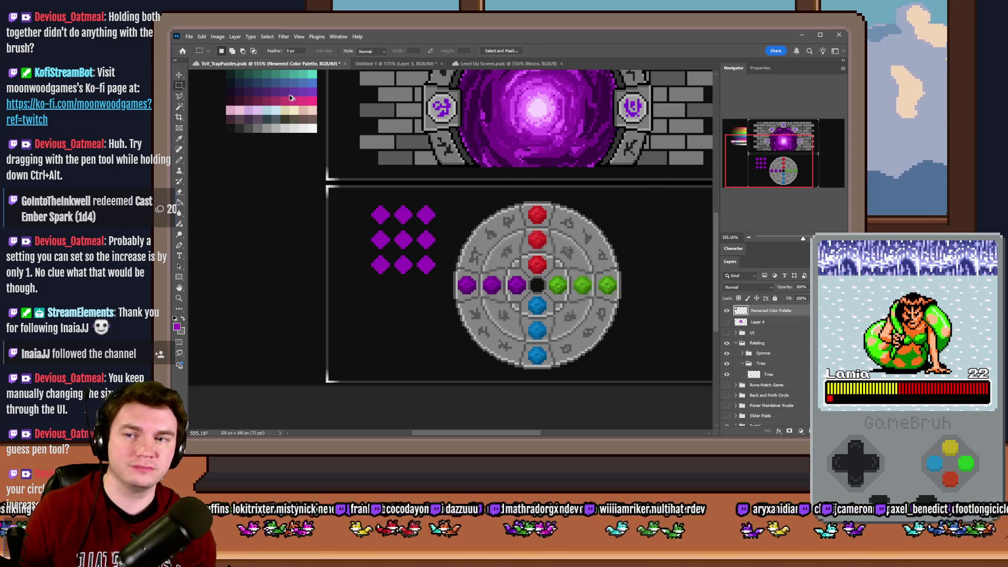
{"action": "left_click", "coordinate": [495, 224], "text": "ctrl"}
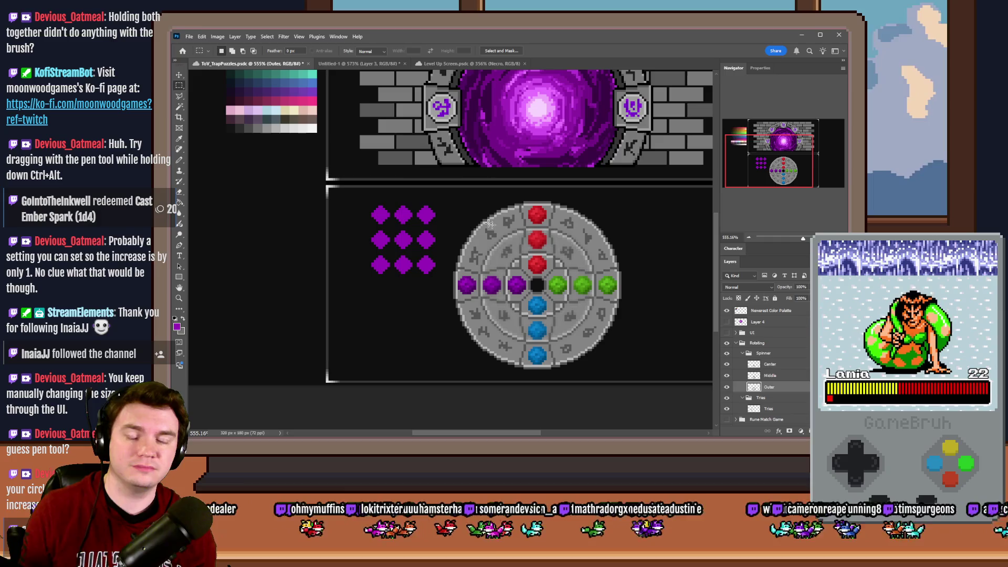
{"action": "left_click", "coordinate": [741, 354]}
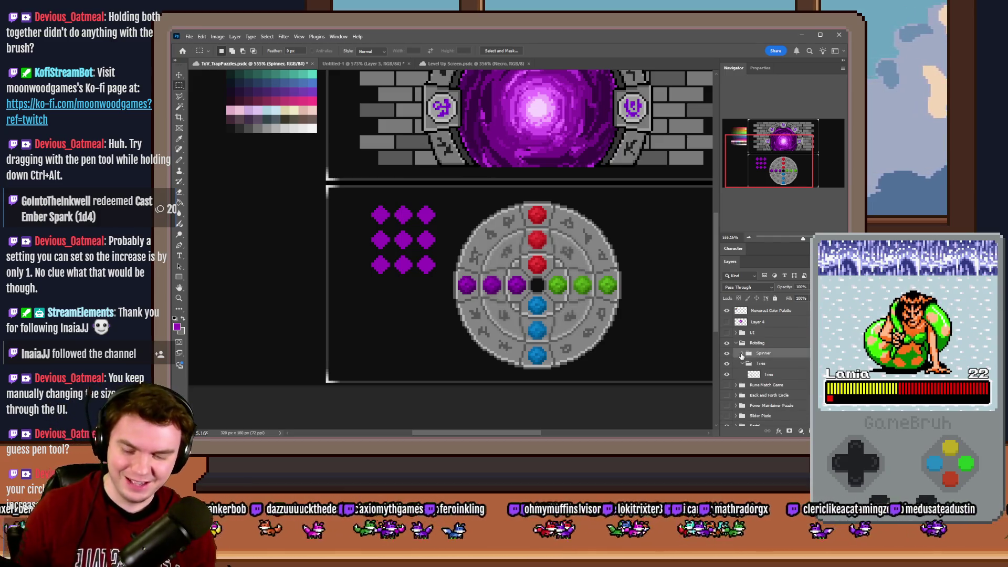
{"action": "key", "text": "ctrl+apostrophe"}
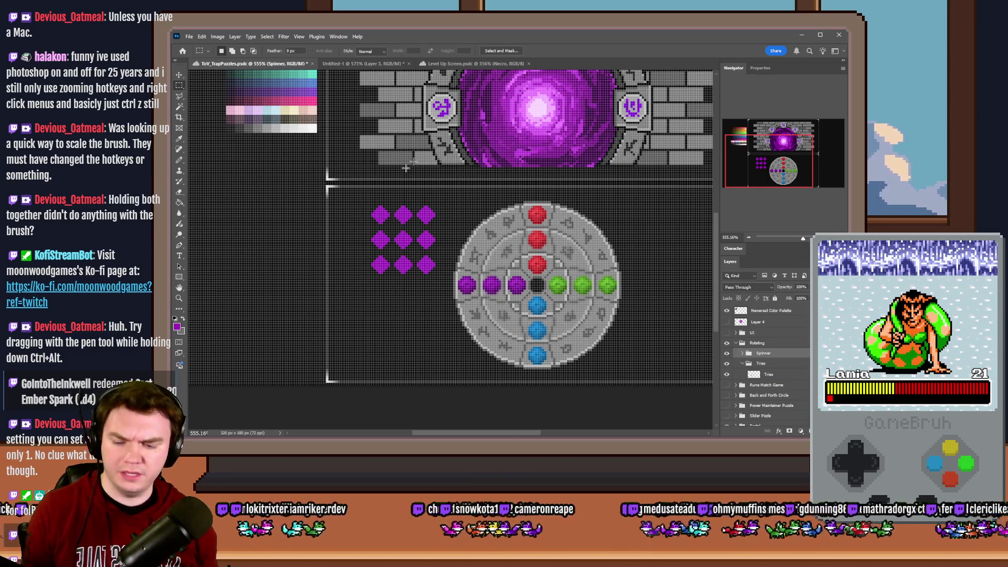
{"action": "left_click", "coordinate": [290, 287], "text": "ctrl"}
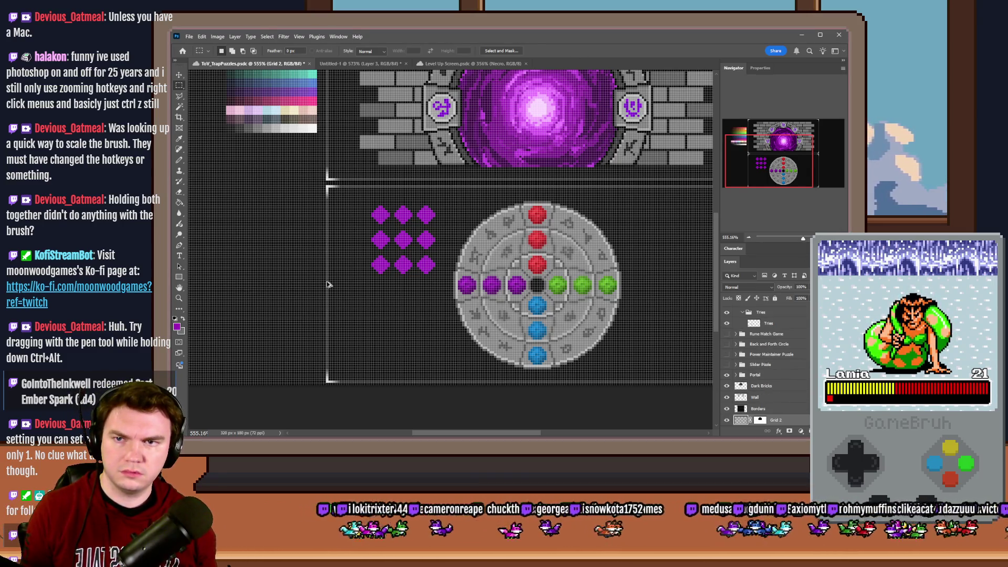
{"action": "mouse_move", "coordinate": [314, 287]}
{"action": "left_mouse_down"}
{"action": "mouse_move", "coordinate": [246, 251]}
{"action": "mouse_move", "coordinate": [247, 189]}
{"action": "left_mouse_up"}
{"action": "left_click", "coordinate": [340, 245], "text": "ctrl"}
{"action": "scroll", "coordinate": [760, 346], "scroll_direction": "up", "scroll_amount": 2}
{"action": "left_click_drag", "start_coordinate": [468, 294], "coordinate": [275, 275]}
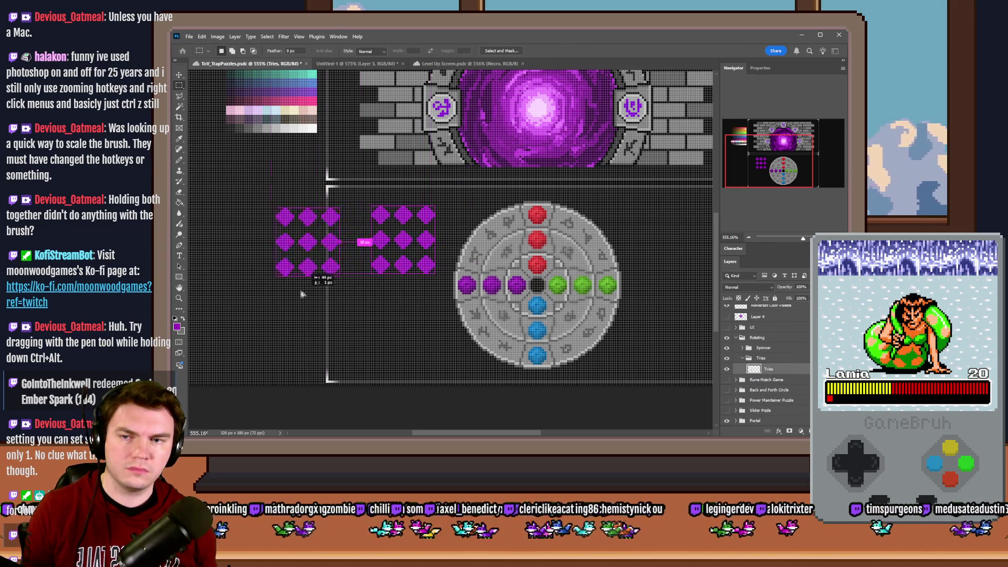
{"action": "key", "text": "ctrl+z"}
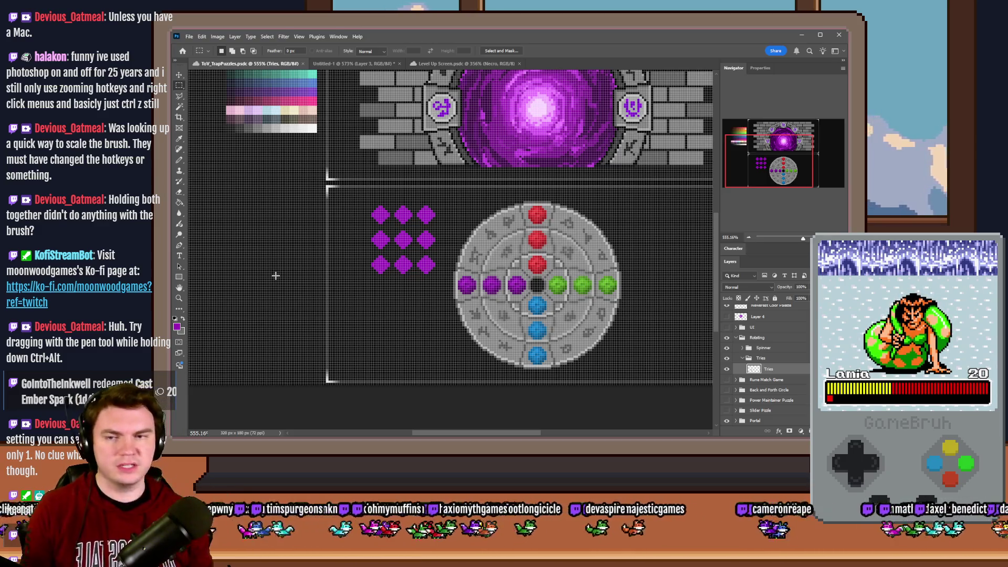
{"action": "right_click", "coordinate": [336, 270]}
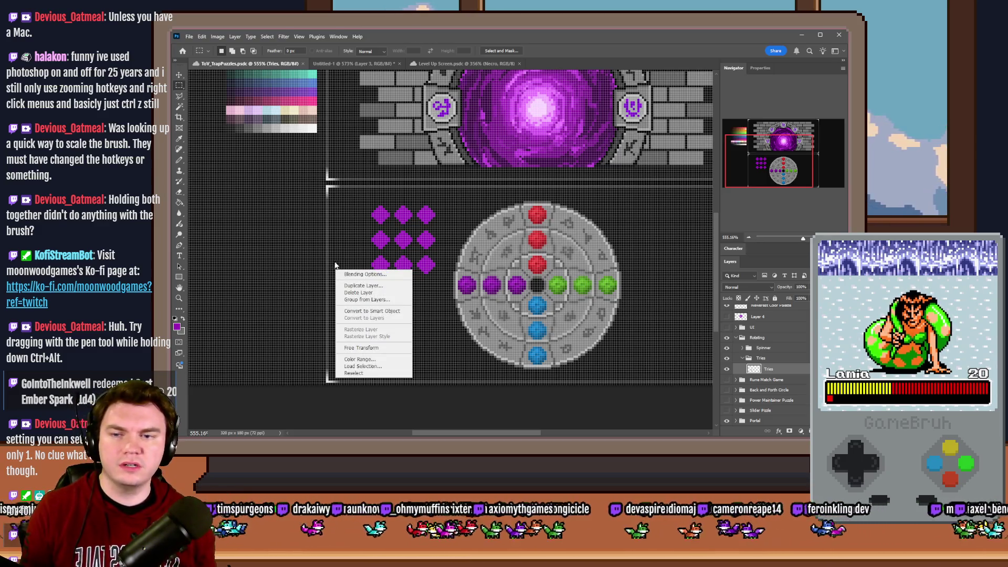
{"action": "left_click", "coordinate": [181, 160]}
{"action": "left_click_drag", "start_coordinate": [289, 239], "coordinate": [263, 229]}
{"action": "key", "text": "ctrl+z"}
{"action": "right_click", "coordinate": [324, 232]}
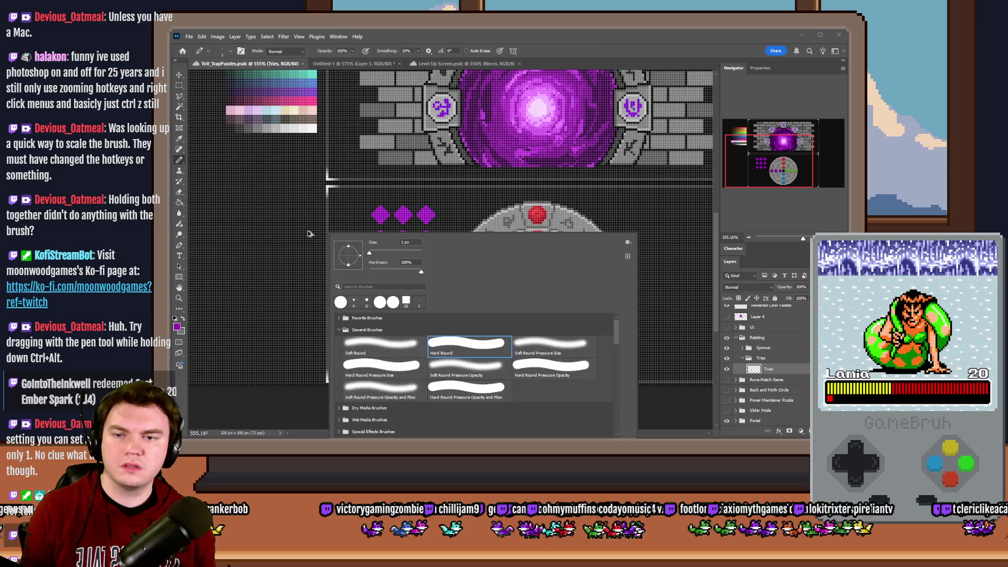
{"action": "key", "text": "Escape"}
{"action": "right_click", "coordinate": [308, 229]}
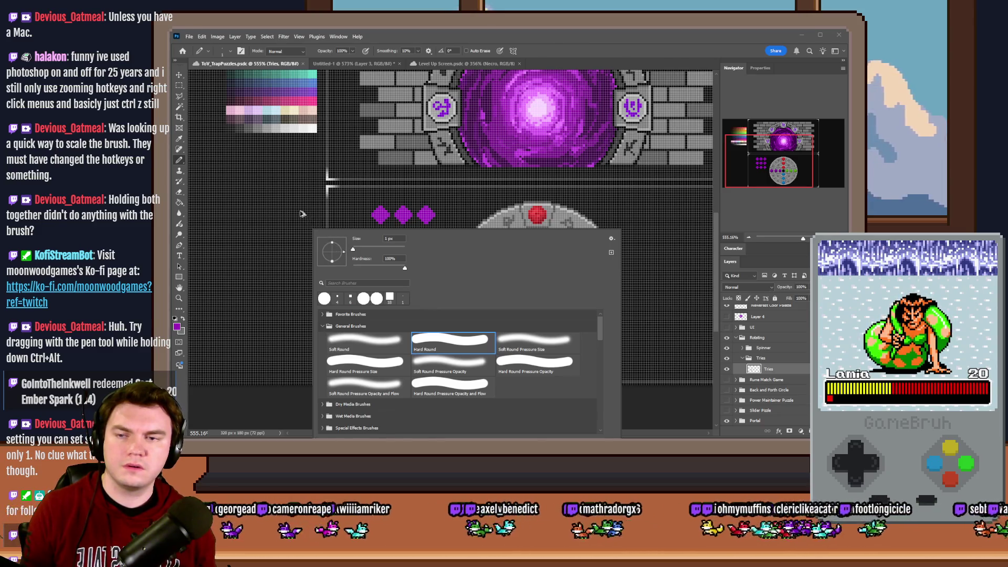
{"action": "mouse_move", "coordinate": [283, 210]}
{"action": "left_mouse_down"}
{"action": "mouse_move", "coordinate": [356, 213]}
{"action": "mouse_move", "coordinate": [301, 203]}
{"action": "left_mouse_up"}
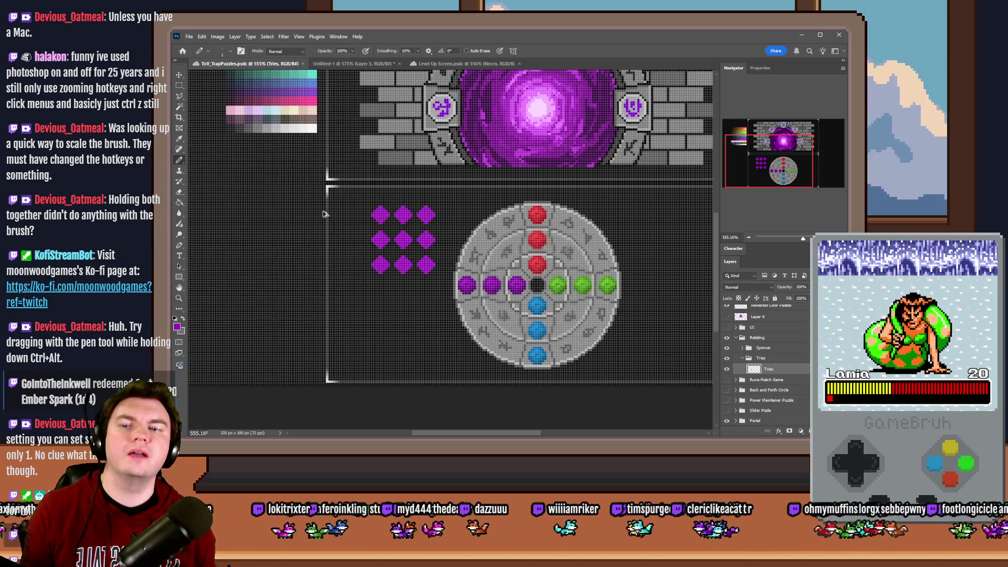
{"action": "right_click", "coordinate": [299, 191]}
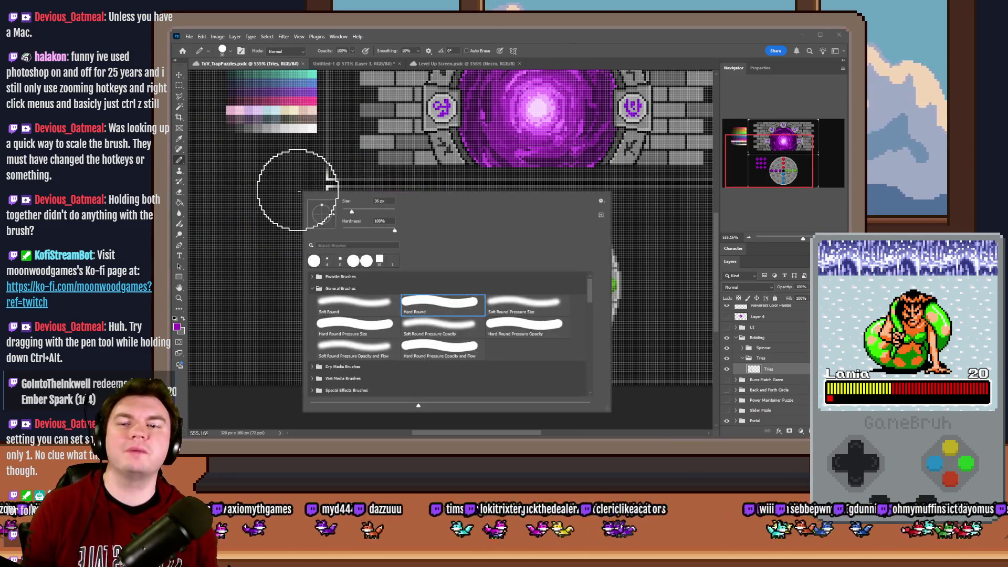
{"action": "mouse_move", "coordinate": [299, 191]}
{"action": "left_mouse_down"}
{"action": "mouse_move", "coordinate": [569, 193]}
{"action": "mouse_move", "coordinate": [231, 191]}
{"action": "left_mouse_up"}
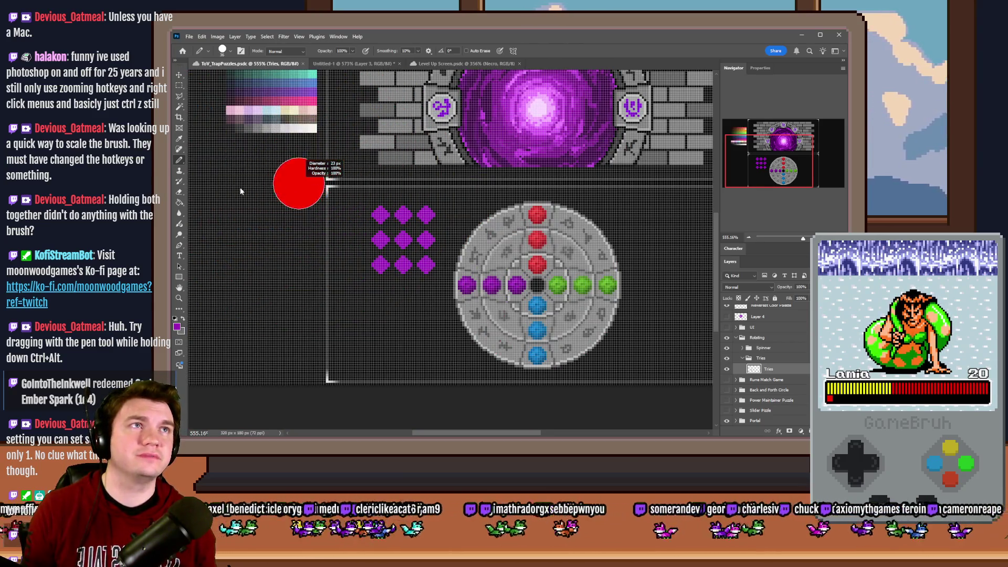
{"action": "right_click", "coordinate": [265, 205]}
{"action": "left_click_drag", "start_coordinate": [297, 194], "coordinate": [336, 197]}
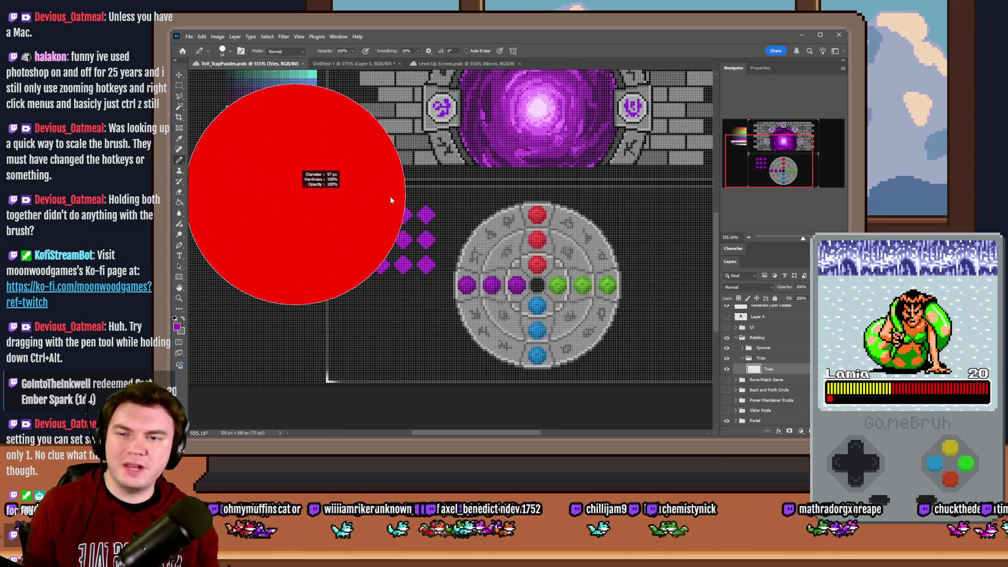
{"action": "right_click", "coordinate": [335, 197]}
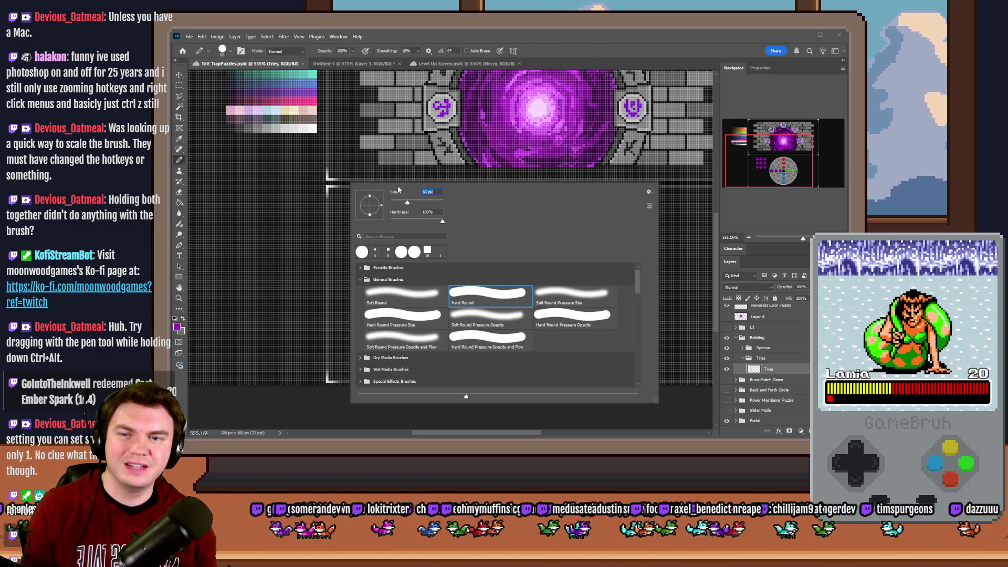
{"action": "left_click_drag", "start_coordinate": [397, 205], "coordinate": [399, 206]}
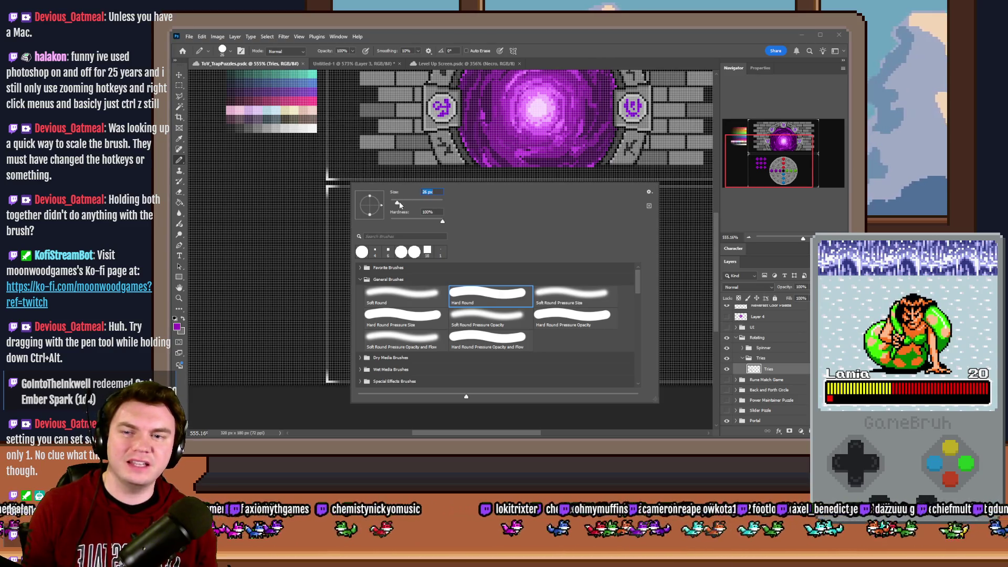
{"action": "left_click_drag", "start_coordinate": [307, 164], "coordinate": [389, 163]}
{"action": "mouse_move", "coordinate": [337, 204]}
{"action": "left_mouse_down"}
{"action": "mouse_move", "coordinate": [342, 111]}
{"action": "mouse_move", "coordinate": [345, 219]}
{"action": "mouse_move", "coordinate": [381, 212]}
{"action": "mouse_move", "coordinate": [270, 217]}
{"action": "mouse_move", "coordinate": [281, 198]}
{"action": "left_mouse_up"}
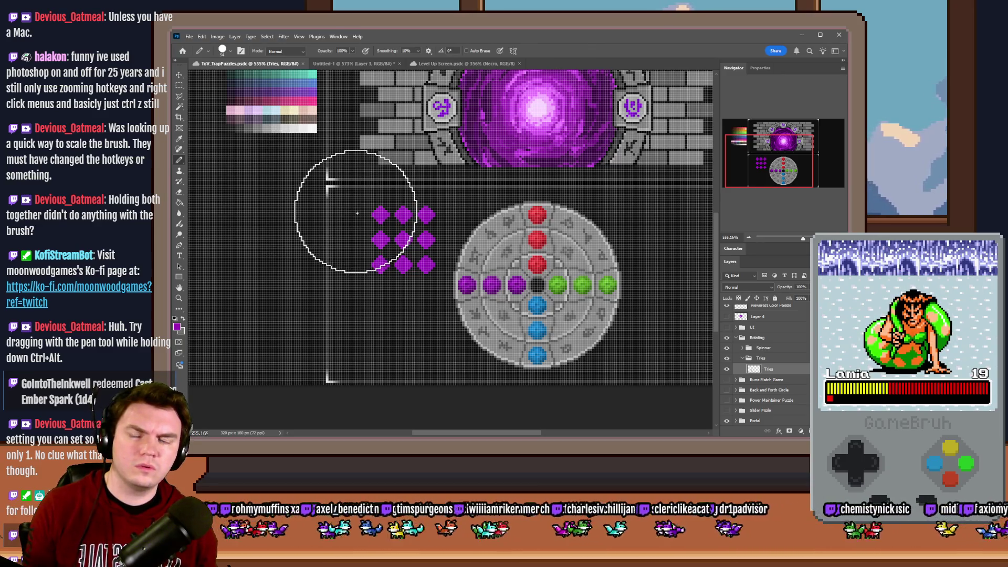
{"action": "right_click", "coordinate": [379, 221]}
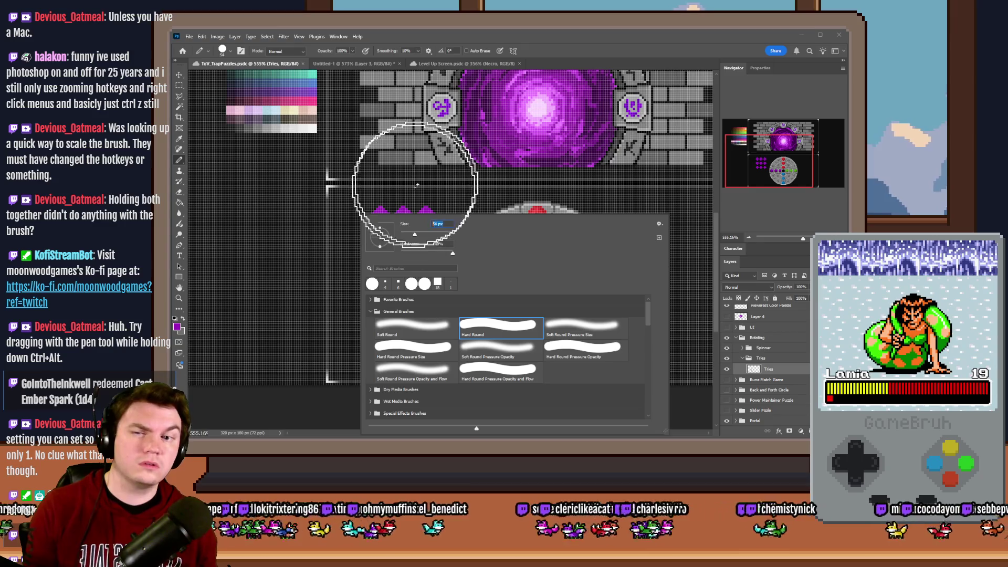
{"action": "mouse_move", "coordinate": [414, 178]}
{"action": "left_mouse_down"}
{"action": "mouse_move", "coordinate": [339, 211]}
{"action": "mouse_move", "coordinate": [318, 209]}
{"action": "mouse_move", "coordinate": [313, 273]}
{"action": "mouse_move", "coordinate": [254, 241]}
{"action": "mouse_move", "coordinate": [281, 203]}
{"action": "left_mouse_up"}
{"action": "left_click", "coordinate": [284, 207]}
{"action": "key", "text": "ctrl+z"}
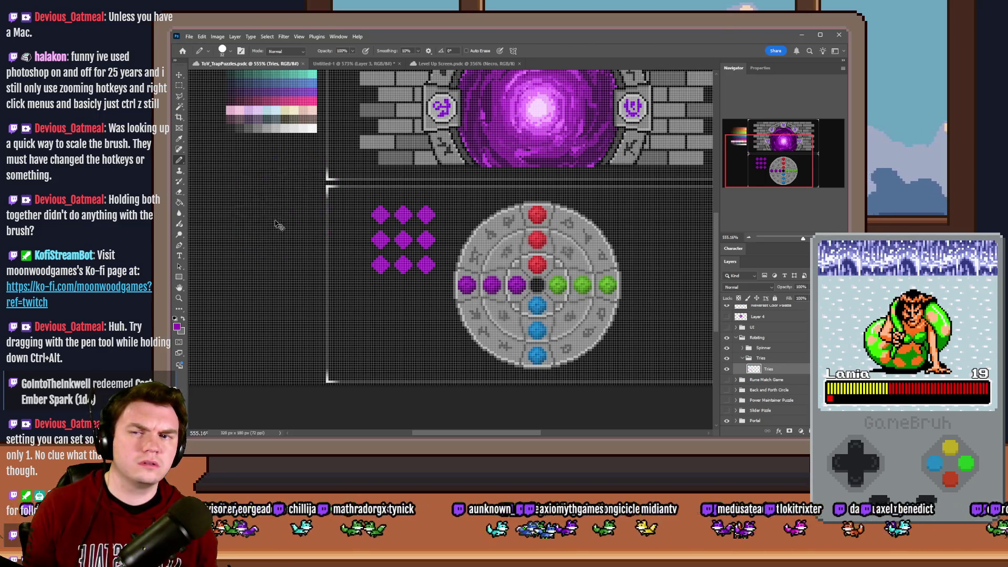
{"action": "key", "text": "m"}
{"action": "left_click", "coordinate": [776, 360]}
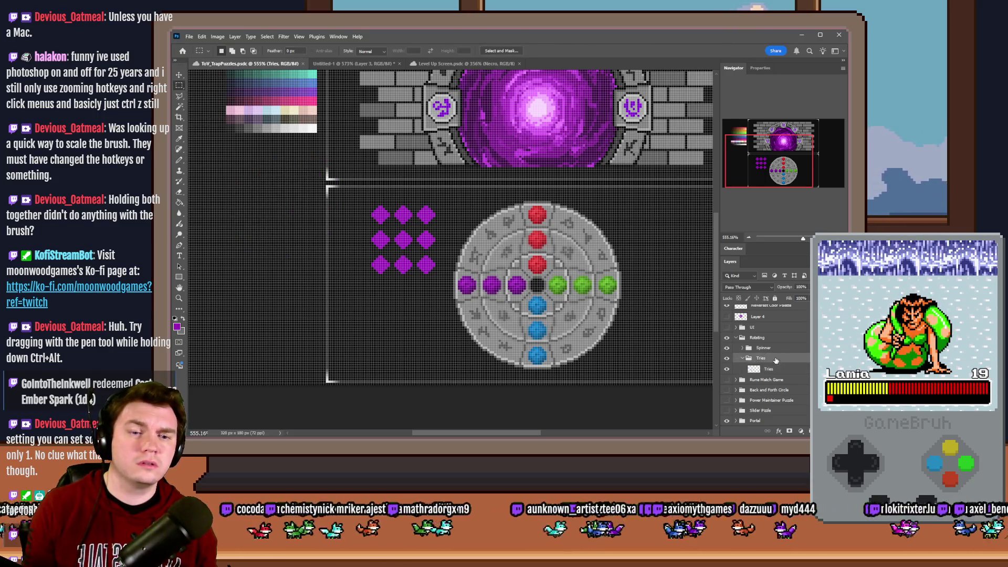
{"action": "left_click", "coordinate": [181, 162]}
{"action": "left_click_drag", "start_coordinate": [297, 239], "coordinate": [450, 237]}
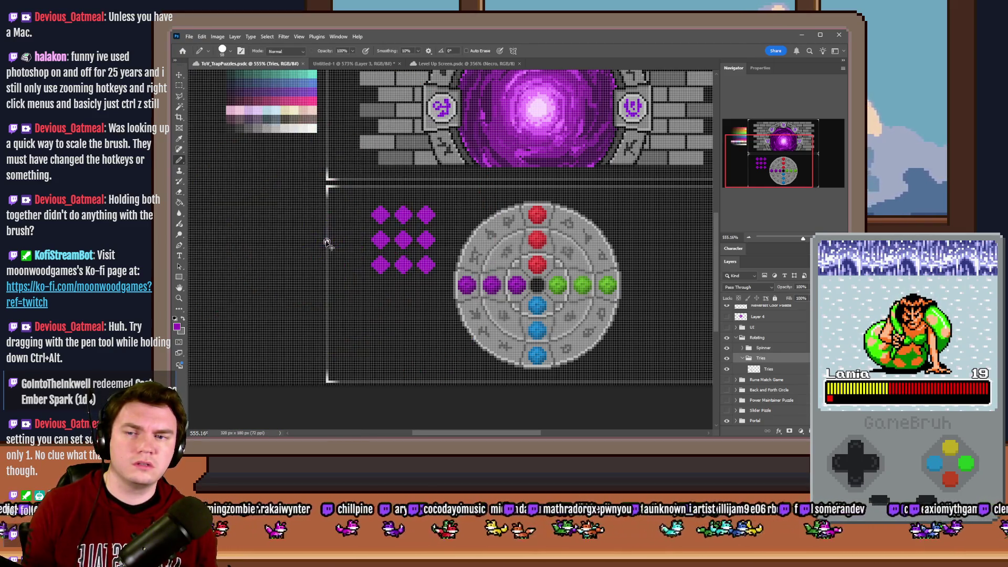
{"action": "key", "text": "ctrl+z"}
{"action": "key", "text": "ctrl+z"}
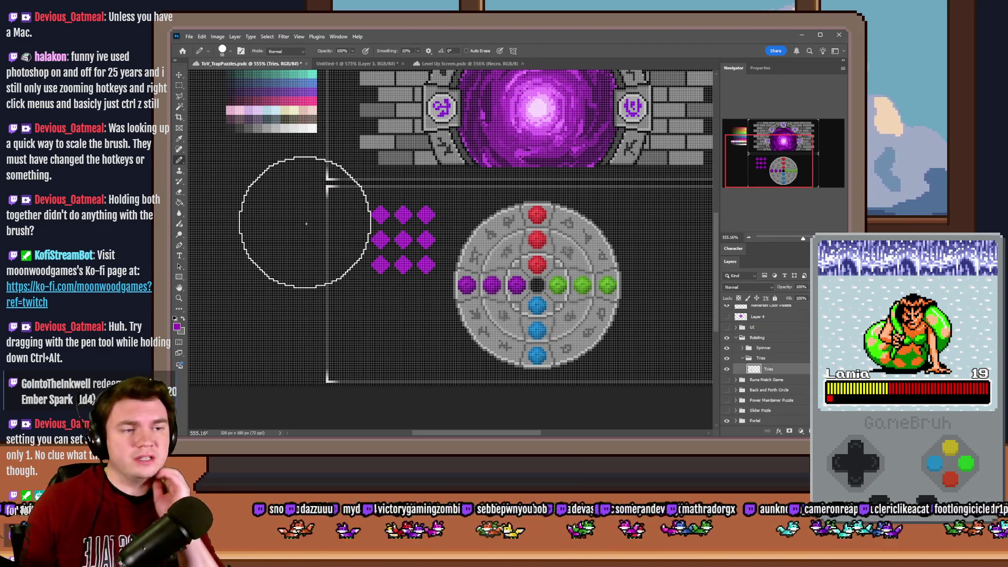
{"action": "mouse_move", "coordinate": [303, 226]}
{"action": "left_mouse_down"}
{"action": "mouse_move", "coordinate": [449, 233]}
{"action": "mouse_move", "coordinate": [355, 225]}
{"action": "mouse_move", "coordinate": [356, 110]}
{"action": "mouse_move", "coordinate": [311, 280]}
{"action": "mouse_move", "coordinate": [313, 185]}
{"action": "mouse_move", "coordinate": [299, 355]}
{"action": "left_mouse_up"}
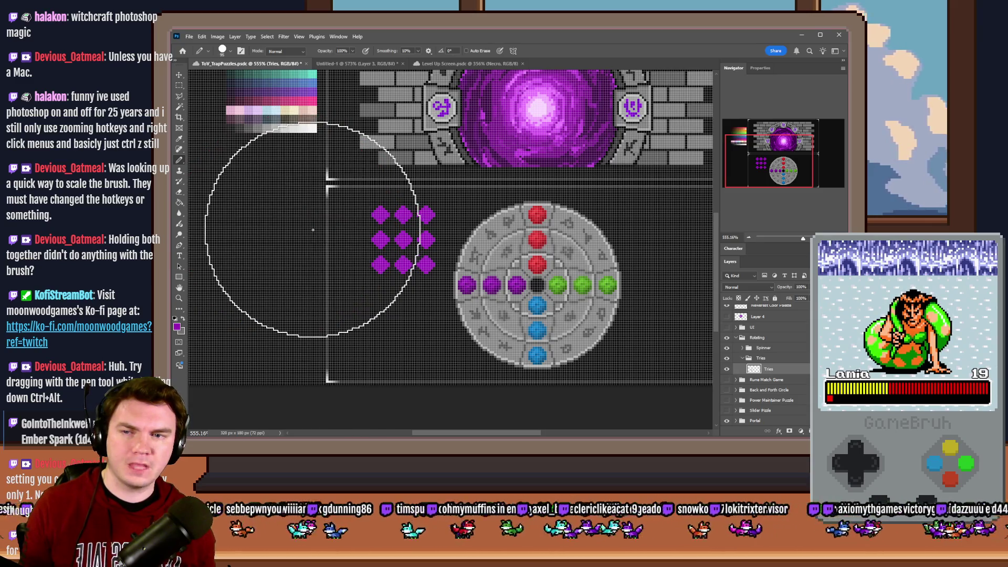
{"action": "right_click", "coordinate": [316, 228]}
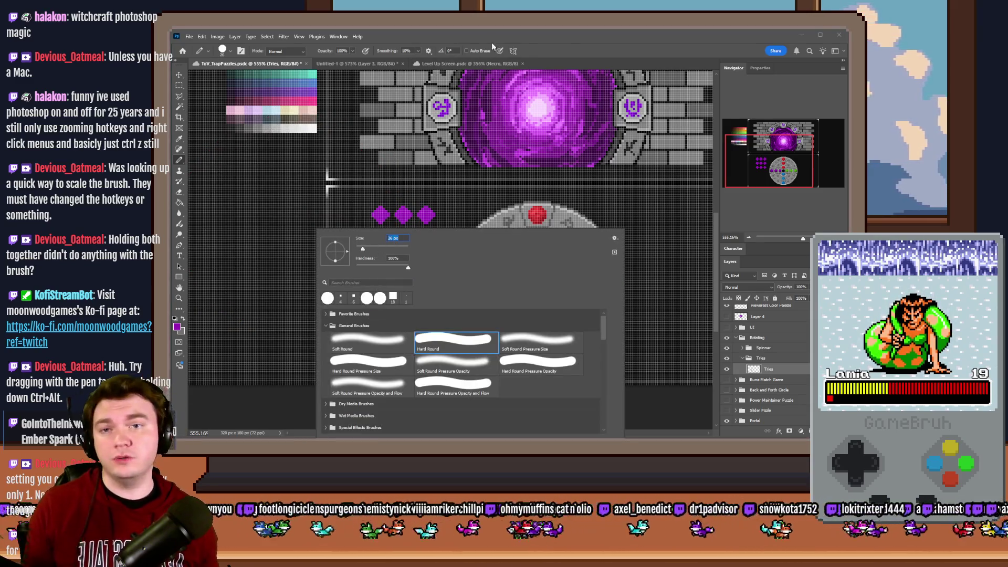
{"action": "key", "text": "Return"}
{"action": "left_click_drag", "start_coordinate": [293, 239], "coordinate": [285, 241]}
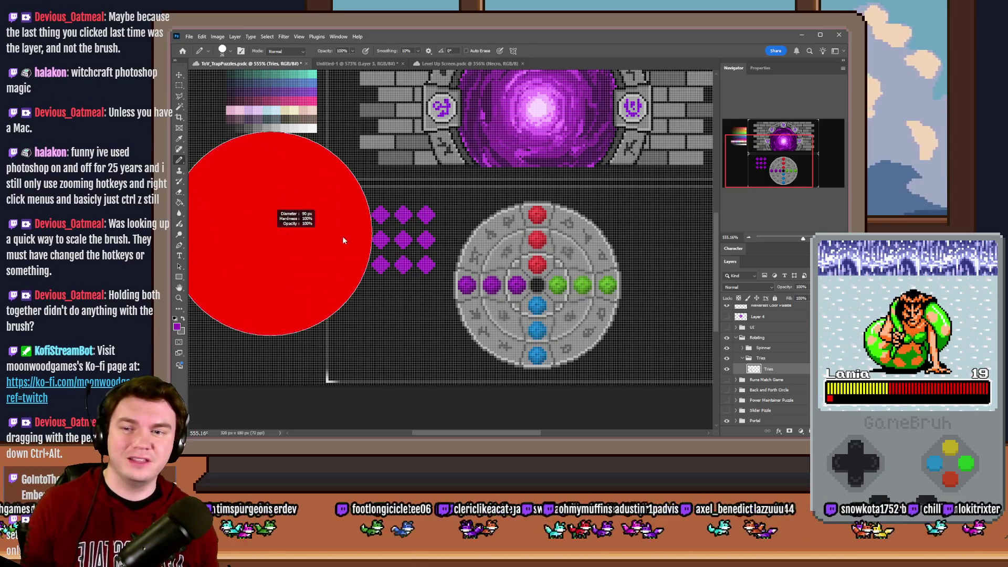
{"action": "left_click_drag", "start_coordinate": [371, 244], "coordinate": [389, 249]}
{"action": "key", "text": "ctrl+z"}
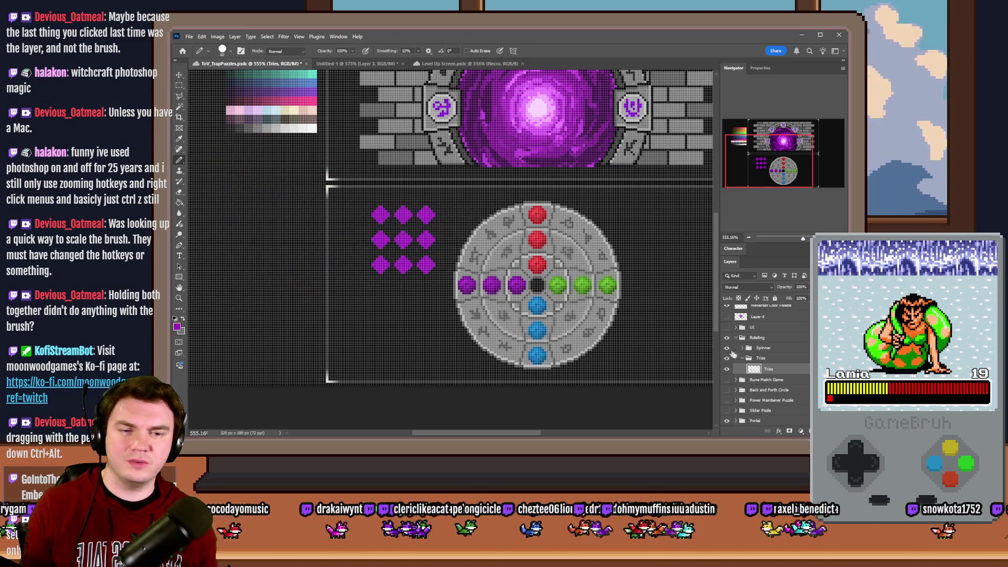
{"action": "right_click", "coordinate": [409, 241]}
{"action": "key", "text": "Escape"}
{"action": "right_click", "coordinate": [404, 236]}
{"action": "key", "text": "Escape"}
{"action": "right_click", "coordinate": [404, 237]}
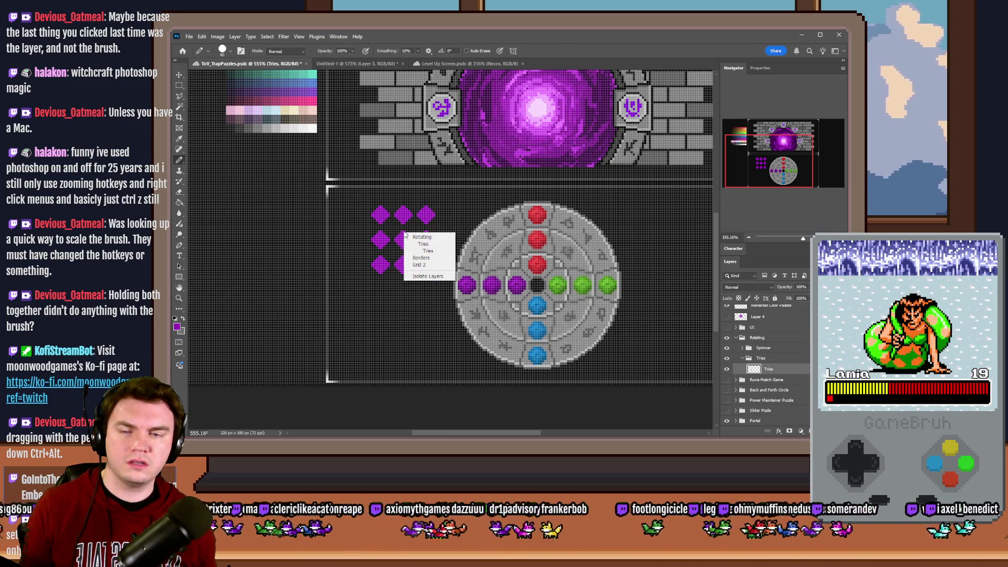
{"action": "right_click", "coordinate": [411, 226], "text": "alt"}
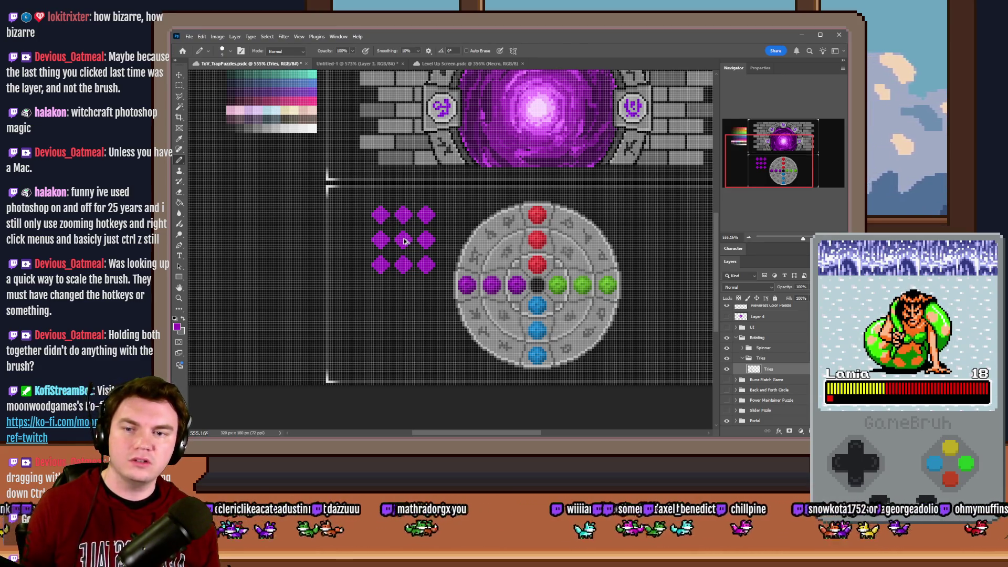
- Make several trial copies of the purple diamond group and undo every one
{"action": "mouse_move", "coordinate": [404, 241]}
{"action": "left_mouse_down"}
{"action": "mouse_move", "coordinate": [267, 206]}
{"action": "mouse_move", "coordinate": [383, 284]}
{"action": "mouse_move", "coordinate": [290, 360]}
{"action": "left_mouse_up"}
{"action": "key", "text": "ctrl+z"}
{"action": "key", "text": "ctrl+z"}
{"action": "key", "text": "ctrl+z"}
{"action": "key", "text": "ctrl+z"}
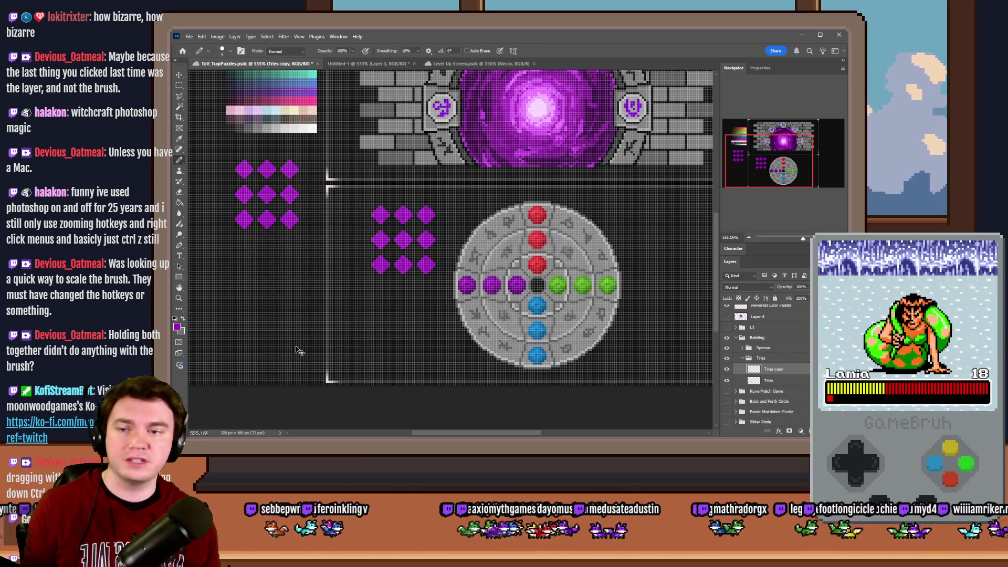
{"action": "key", "text": "ctrl+z"}
{"action": "key", "text": "ctrl+z"}
{"action": "key", "text": "ctrl+j"}
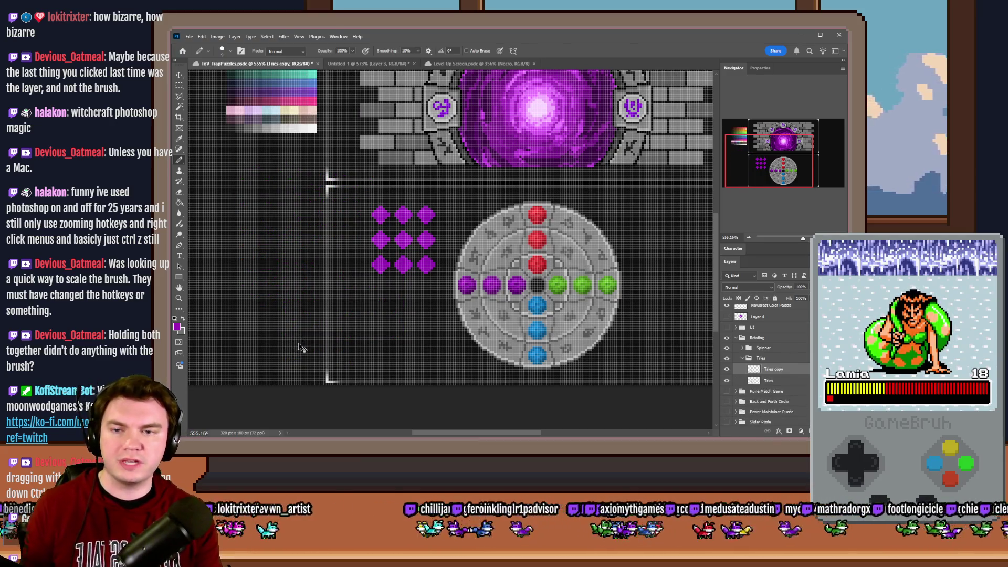
{"action": "mouse_move", "coordinate": [437, 257]}
{"action": "left_mouse_down"}
{"action": "mouse_move", "coordinate": [346, 302]}
{"action": "mouse_move", "coordinate": [315, 243]}
{"action": "left_mouse_up"}
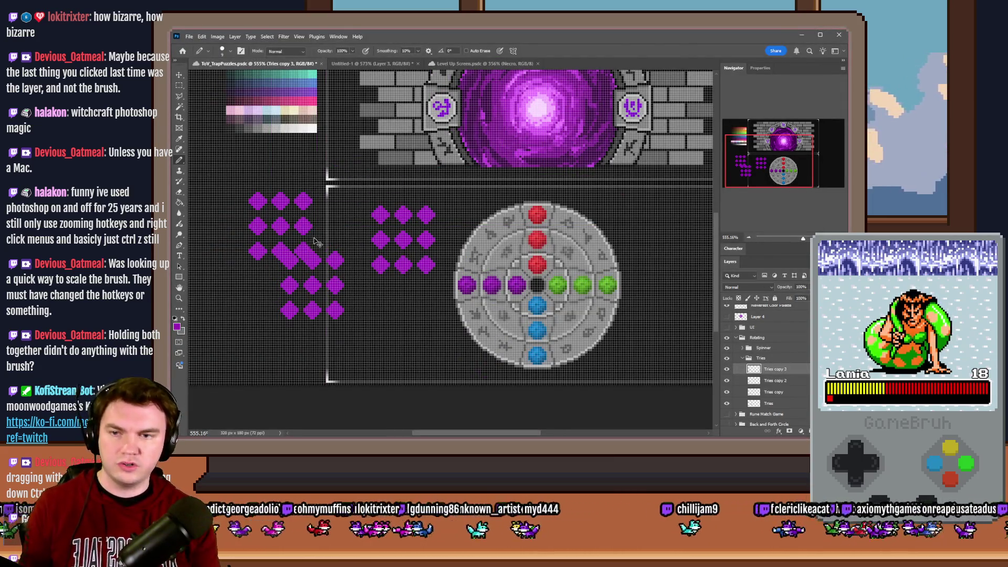
{"action": "key", "text": "ctrl+z"}
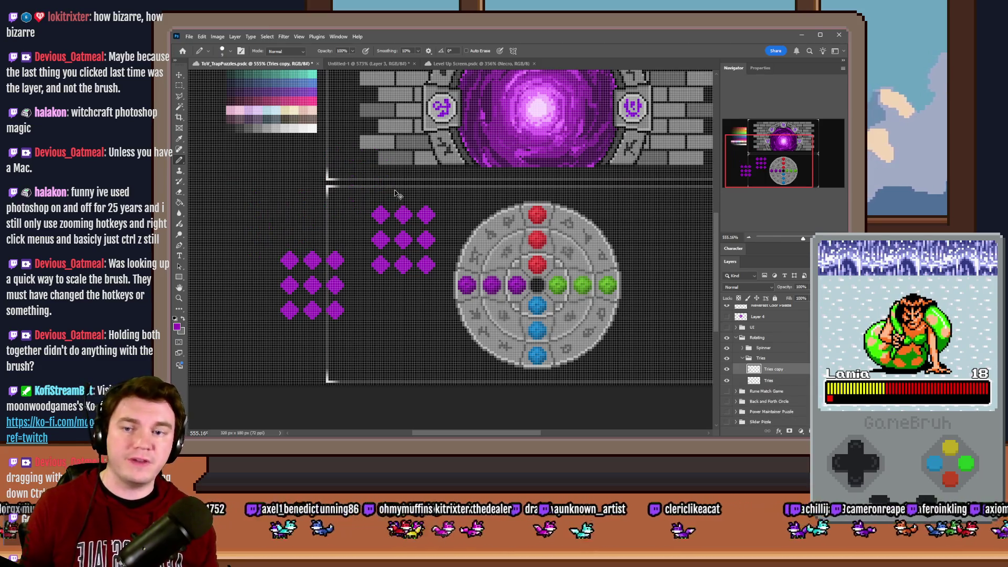
{"action": "key", "text": "ctrl+z"}
{"action": "mouse_move", "coordinate": [398, 223]}
{"action": "left_mouse_down"}
{"action": "mouse_move", "coordinate": [359, 251]}
{"action": "mouse_move", "coordinate": [305, 175]}
{"action": "mouse_move", "coordinate": [234, 258]}
{"action": "left_mouse_up"}
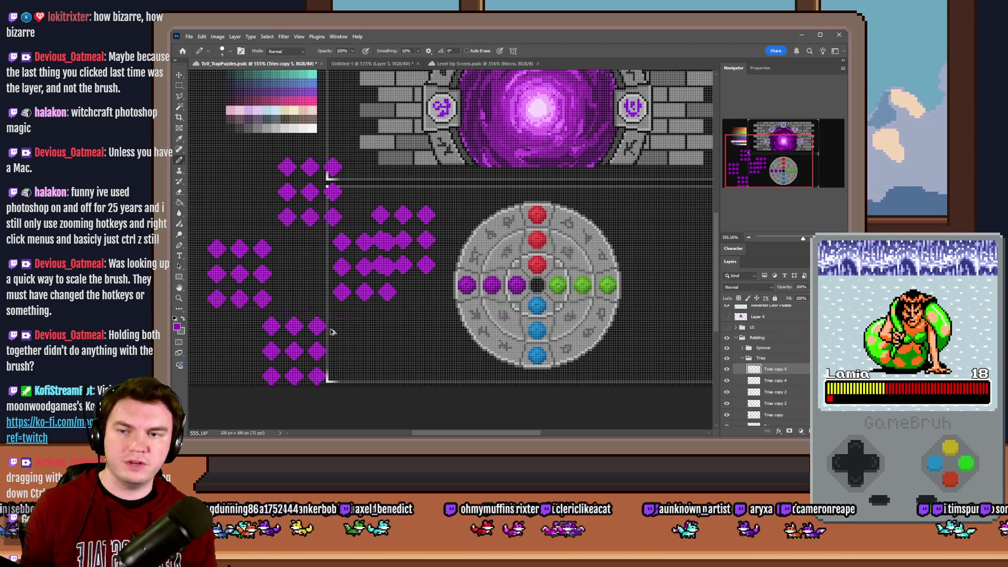
{"action": "key", "text": "ctrl+z"}
{"action": "key", "text": "ctrl+z"}
{"action": "key", "text": "ctrl+z"}
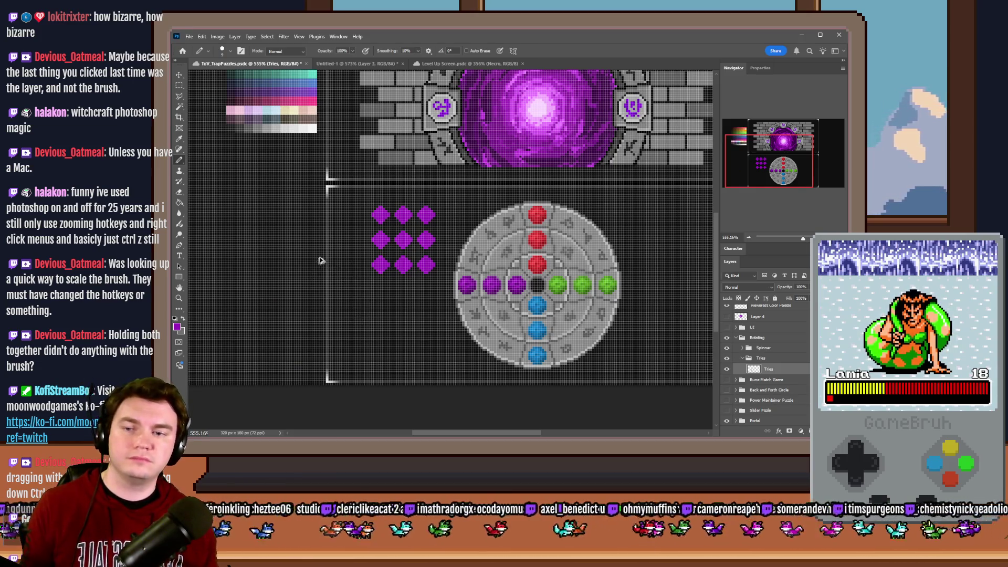
- Resize the brush up and back down, then hide the pixel grid overlay
{"action": "left_click_drag", "start_coordinate": [320, 258], "coordinate": [348, 266], "text": "alt"}
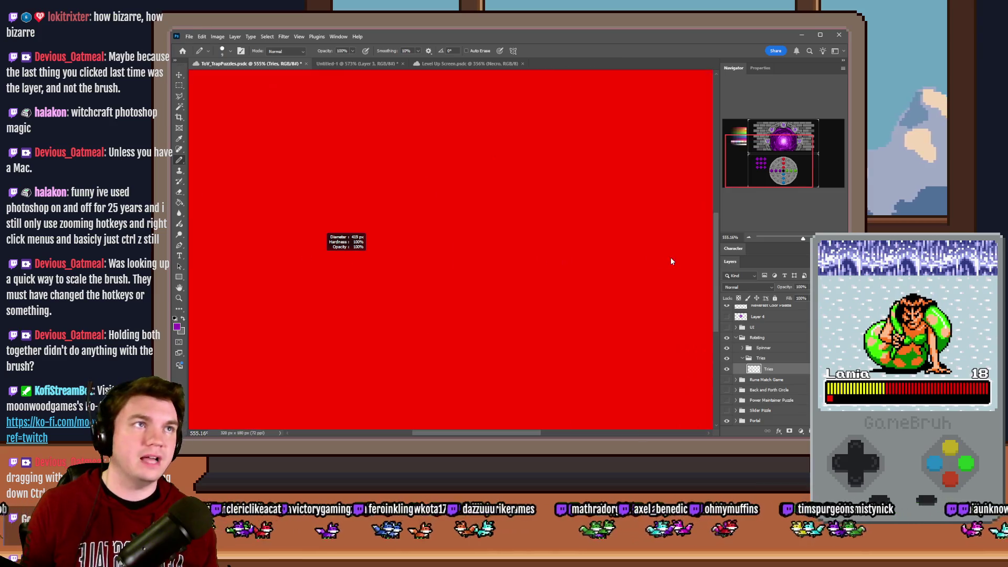
{"action": "mouse_move", "coordinate": [532, 257]}
{"action": "left_mouse_down"}
{"action": "mouse_move", "coordinate": [170, 264]}
{"action": "mouse_move", "coordinate": [204, 260]}
{"action": "left_mouse_up"}
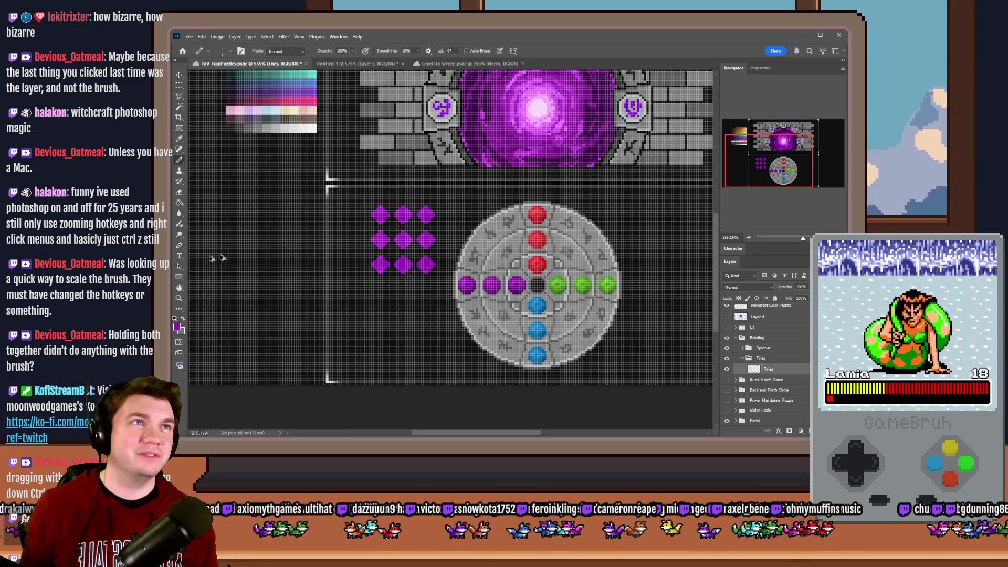
{"action": "key", "text": "ctrl+apostrophe"}
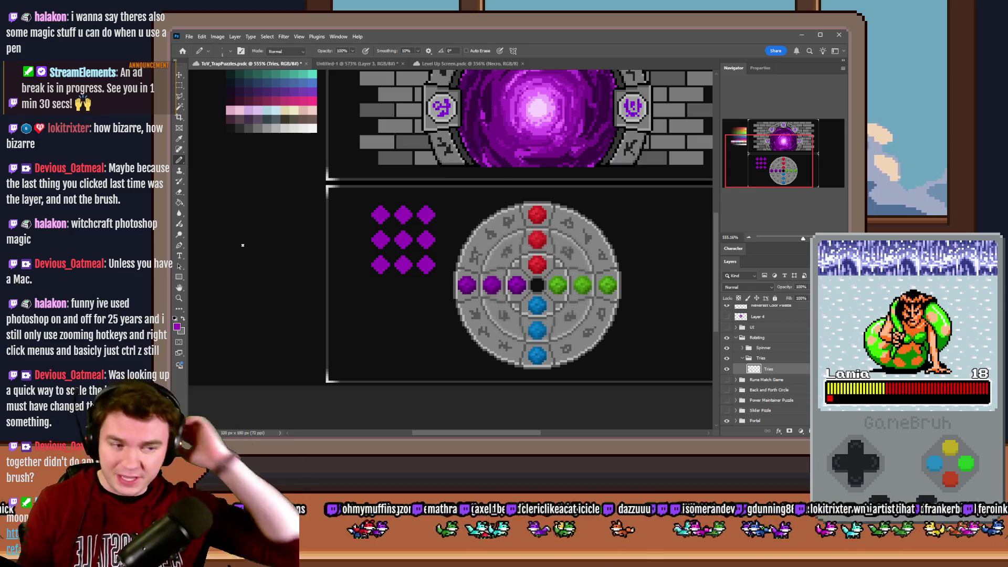
- Switch from Photoshop to the browser playing the warehouse-robot YouTube Short
{"action": "key", "text": "alt+Tab"}
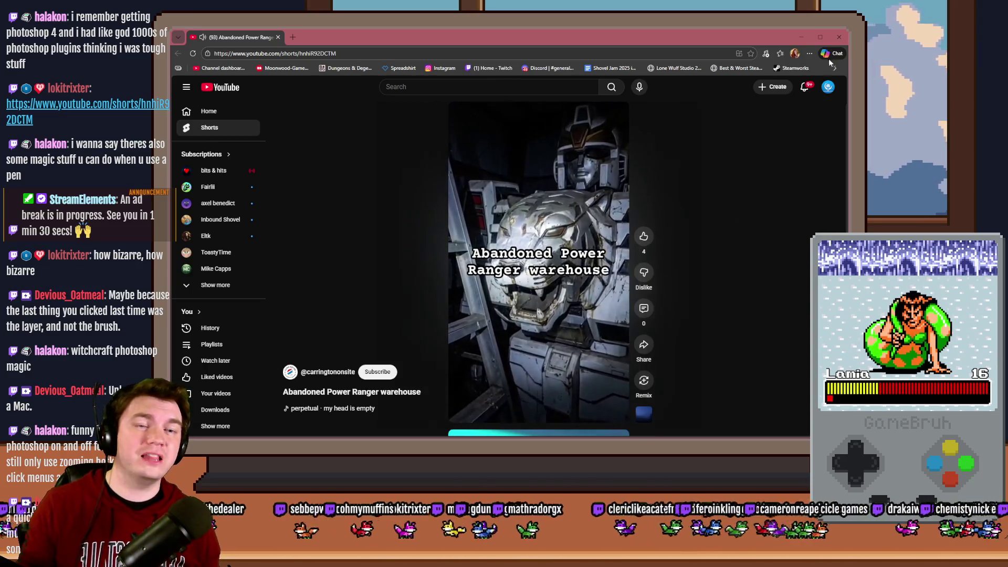
- Switch back from the browser to the Photoshop puzzle mockup
{"action": "key", "text": "alt+Tab"}
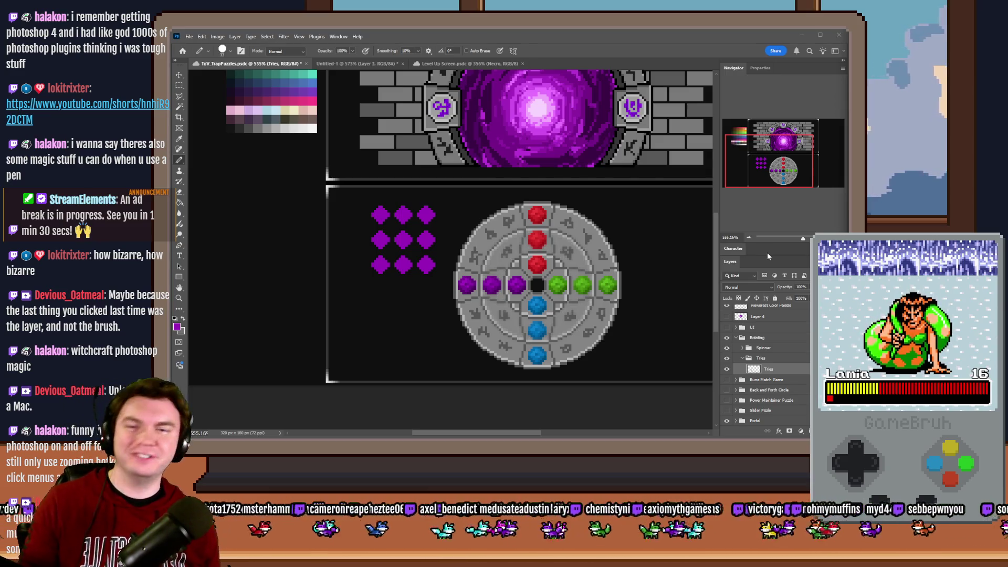
- Delete the Tries group so the nine purple diamonds disappear from the mockup
{"action": "left_click", "coordinate": [589, 53]}
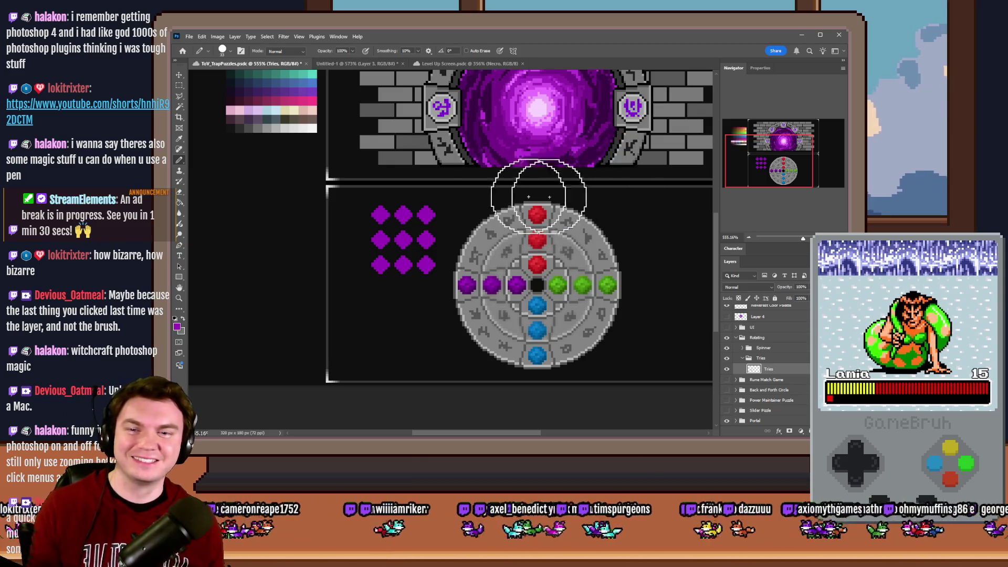
{"action": "key", "text": "m"}
{"action": "scroll", "coordinate": [428, 258], "scroll_direction": "down", "scroll_amount": 3}
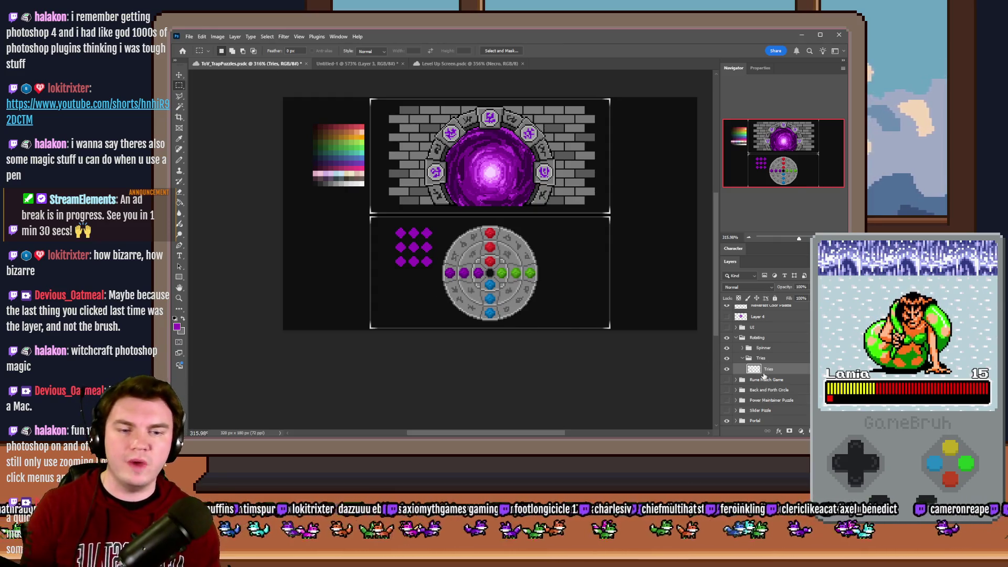
{"action": "left_click", "coordinate": [751, 361]}
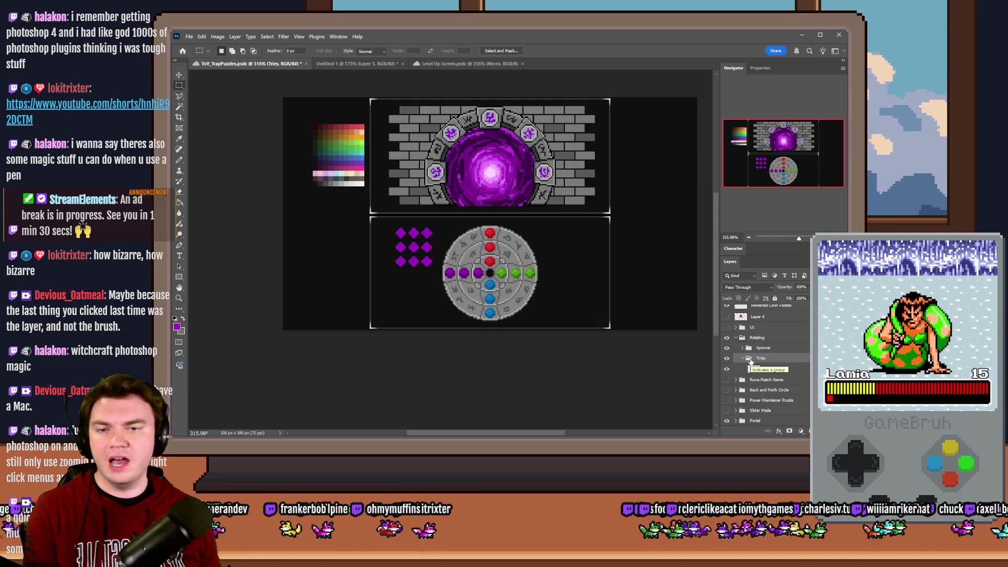
{"action": "key", "text": "Delete"}
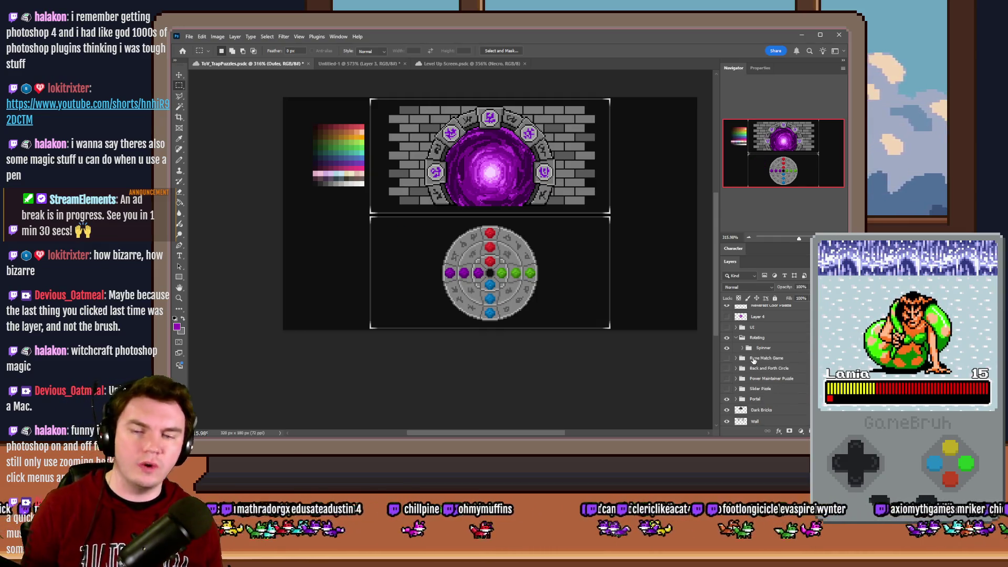
- Switch to the running Tomb of Vercillias playtest window
{"action": "key", "text": "alt+Tab"}
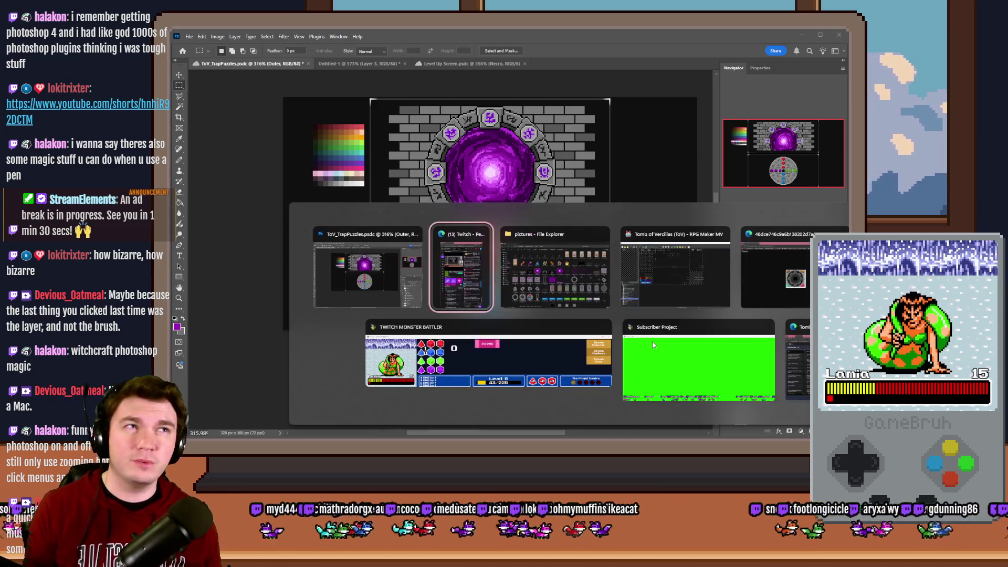
{"action": "key", "text": "Tab"}
{"action": "key", "text": "Tab"}
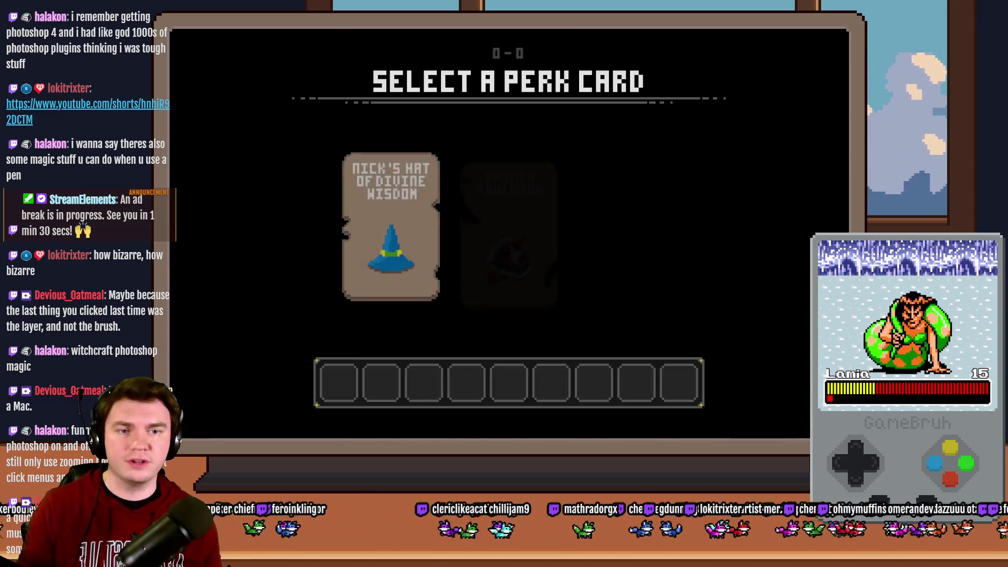
- Take the offered perk card and walk forward to the glyph-ringed wall frame
{"action": "left_click", "coordinate": [517, 219]}
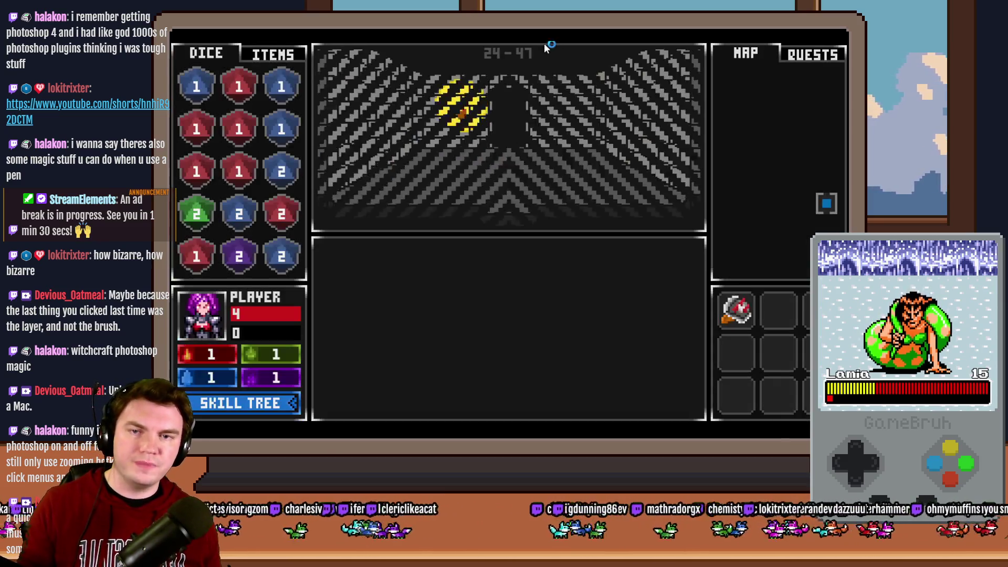
{"action": "left_click", "coordinate": [542, 140]}
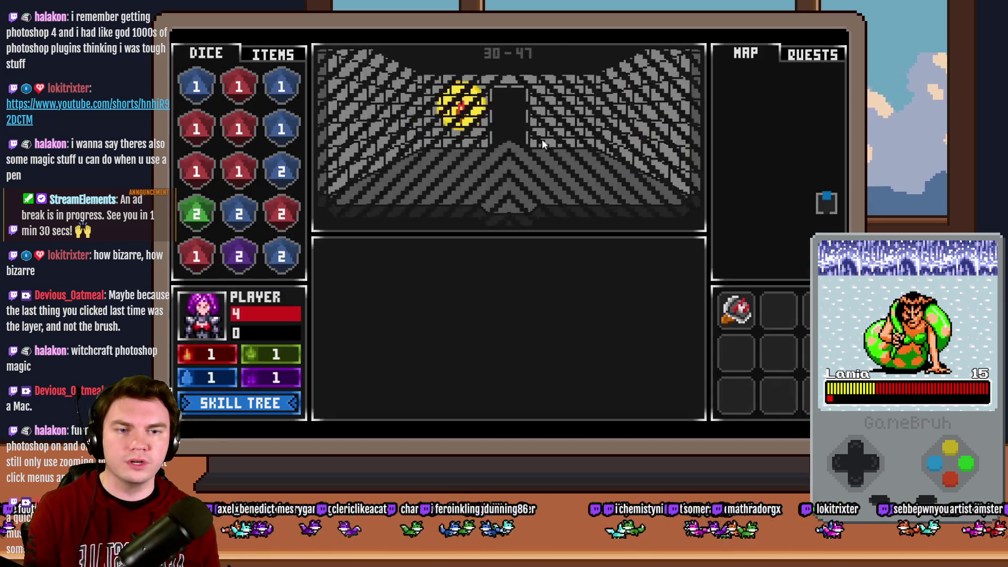
{"action": "left_click", "coordinate": [542, 141]}
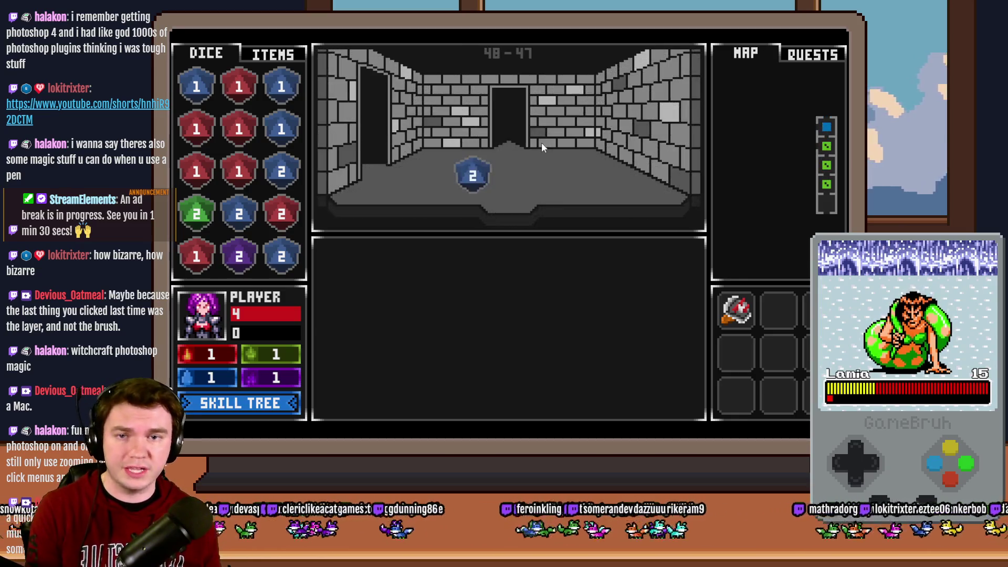
{"action": "left_click", "coordinate": [541, 142]}
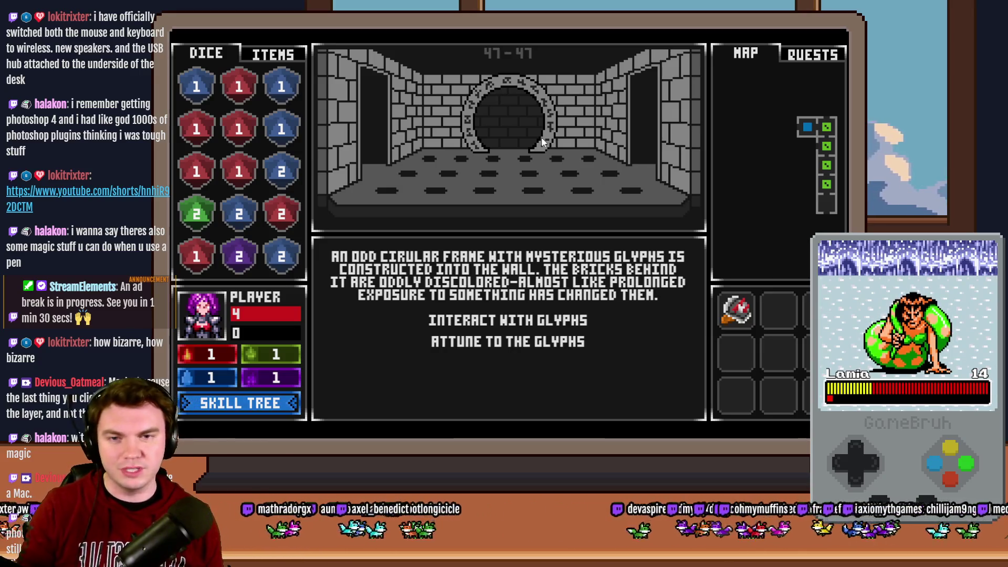
- Interact with the glyphs and finish the glyph ring minigame
{"action": "left_click", "coordinate": [529, 316]}
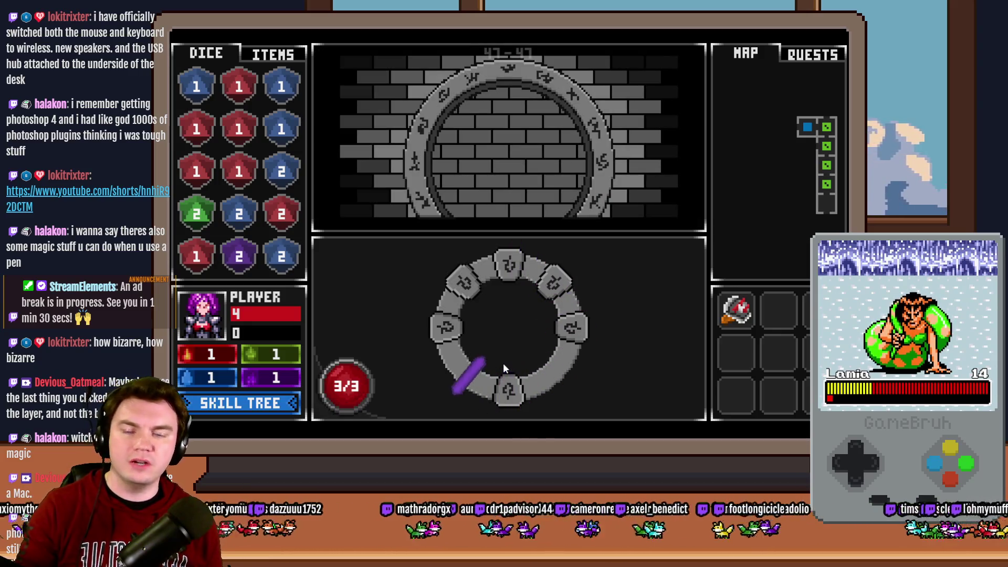
{"action": "left_click", "coordinate": [507, 360]}
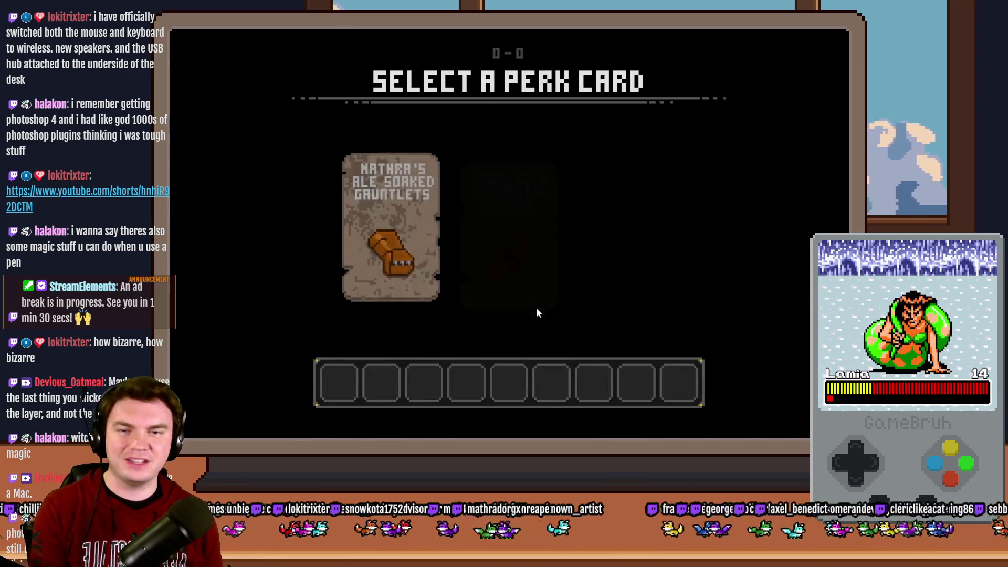
- Take the gauntlets card, then turn switch 0164 PORTALPUZZLE ON via the F9 debug menu
{"action": "left_click", "coordinate": [392, 227]}
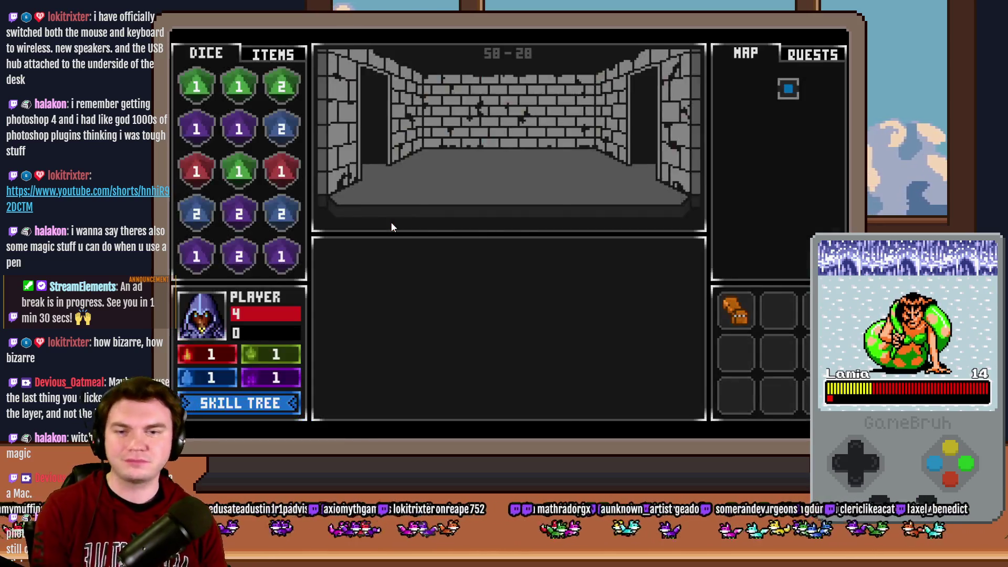
{"action": "key", "text": "F9"}
{"action": "left_click", "coordinate": [228, 382]}
{"action": "key", "text": "Up"}
{"action": "key", "text": "Return"}
{"action": "key", "text": "Down"}
{"action": "key", "text": "Down"}
{"action": "key", "text": "Down"}
{"action": "key", "text": "Return"}
{"action": "key", "text": "Escape"}
{"action": "key", "text": "Escape"}
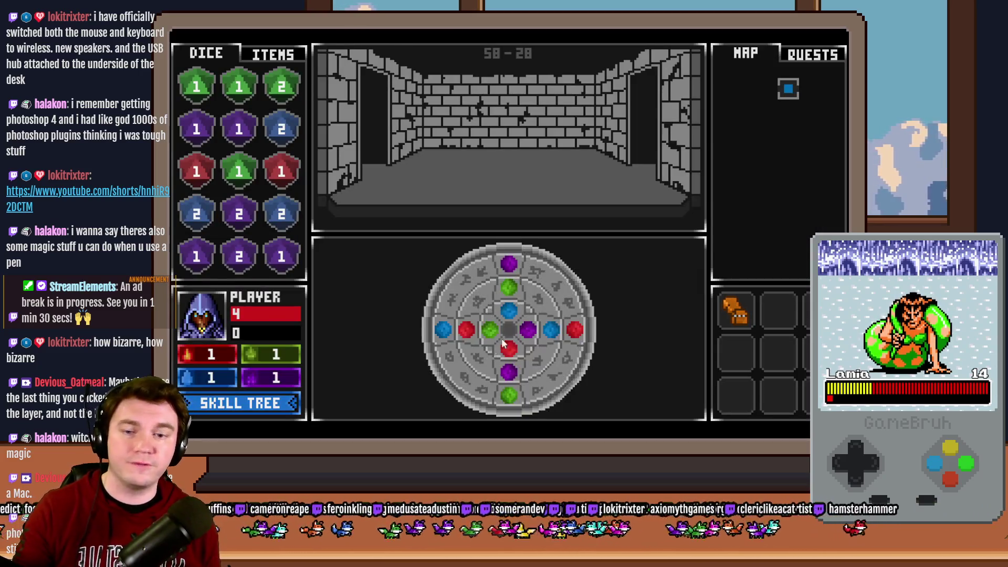
- Rotate the disc puzzle's gem rings by dragging, then close the playtest
{"action": "mouse_move", "coordinate": [518, 270]}
{"action": "left_mouse_down"}
{"action": "mouse_move", "coordinate": [510, 260]}
{"action": "mouse_move", "coordinate": [475, 401]}
{"action": "left_mouse_up"}
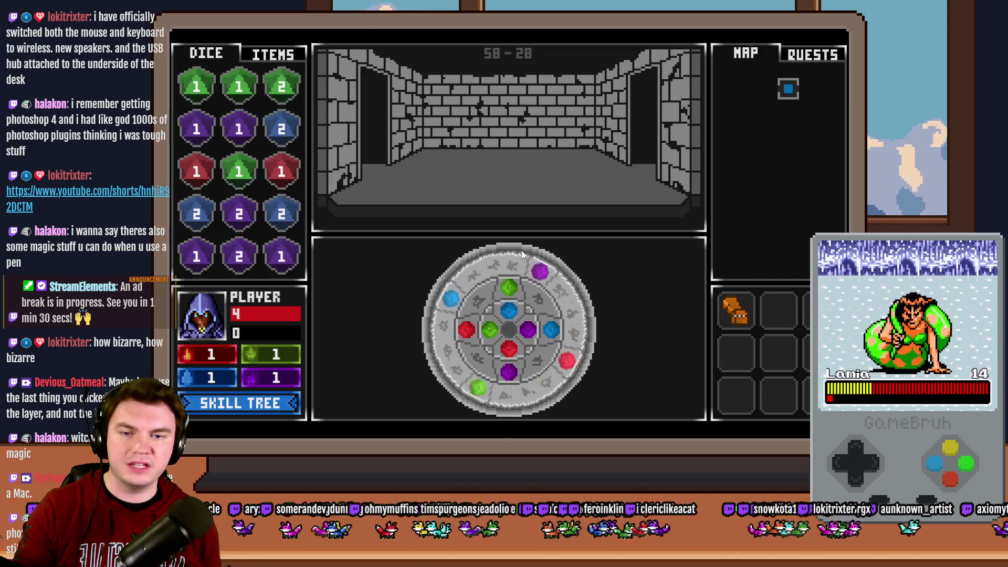
{"action": "mouse_move", "coordinate": [475, 401]}
{"action": "left_mouse_down"}
{"action": "mouse_move", "coordinate": [470, 340]}
{"action": "mouse_move", "coordinate": [504, 318]}
{"action": "left_mouse_up"}
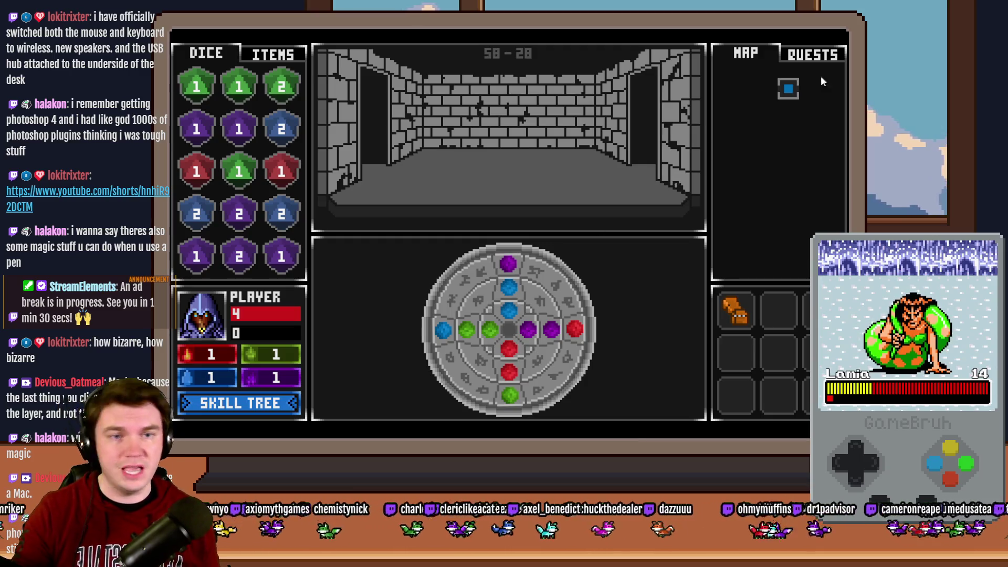
{"action": "key", "text": "alt+F4"}
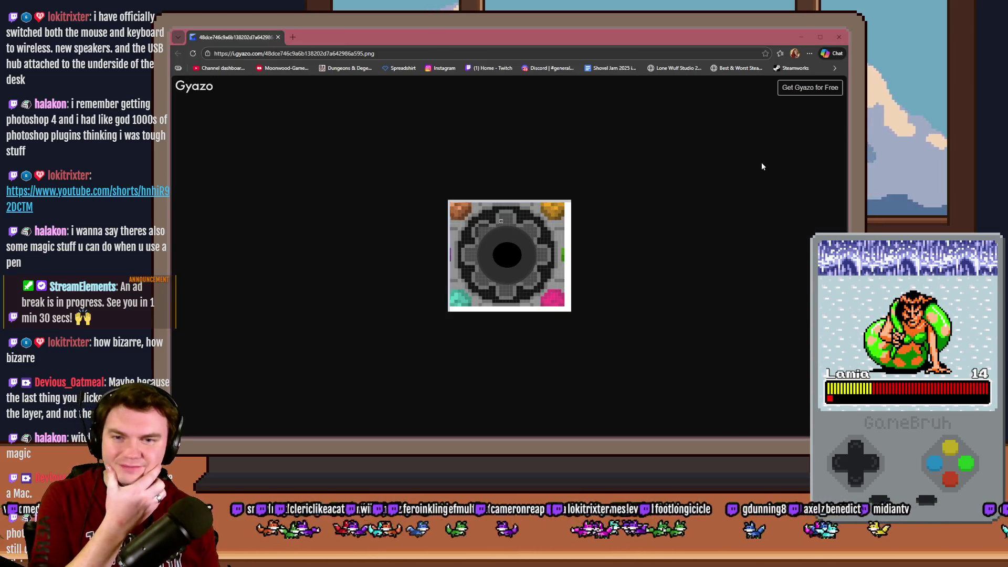
- Close the Gyazo dial-tile screenshot page and switch toward Photoshop
{"action": "left_click", "coordinate": [839, 36]}
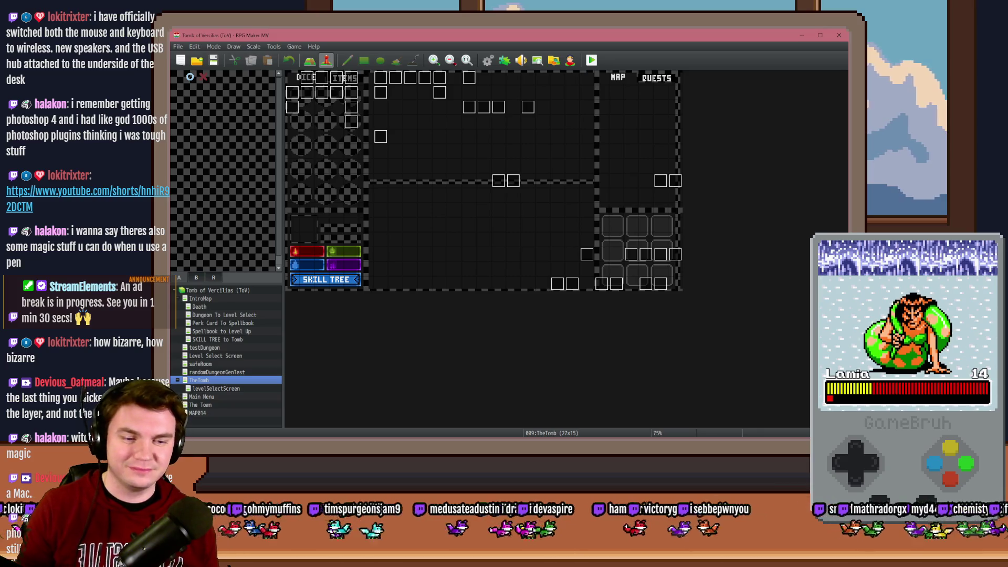
{"action": "key", "text": "alt+Tab"}
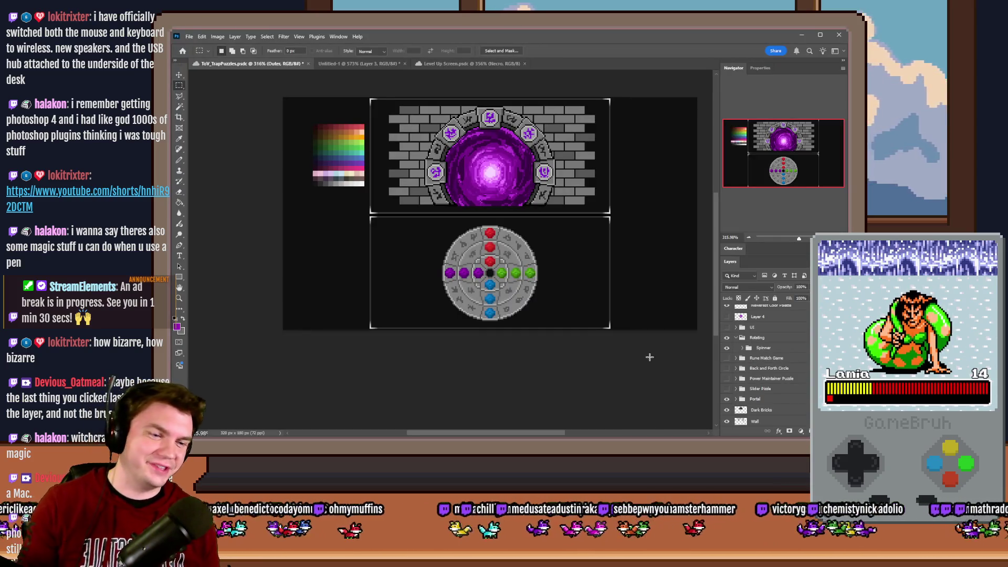
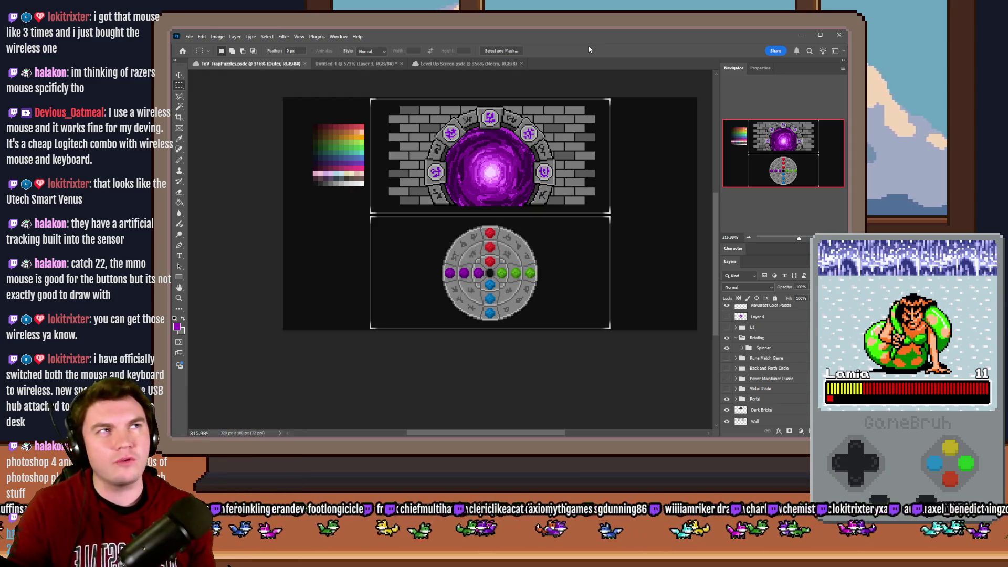
- Zoom in on the portal artwork canvas before switching over to the Amazon mouse page
{"action": "key", "text": "ctrl+equal"}
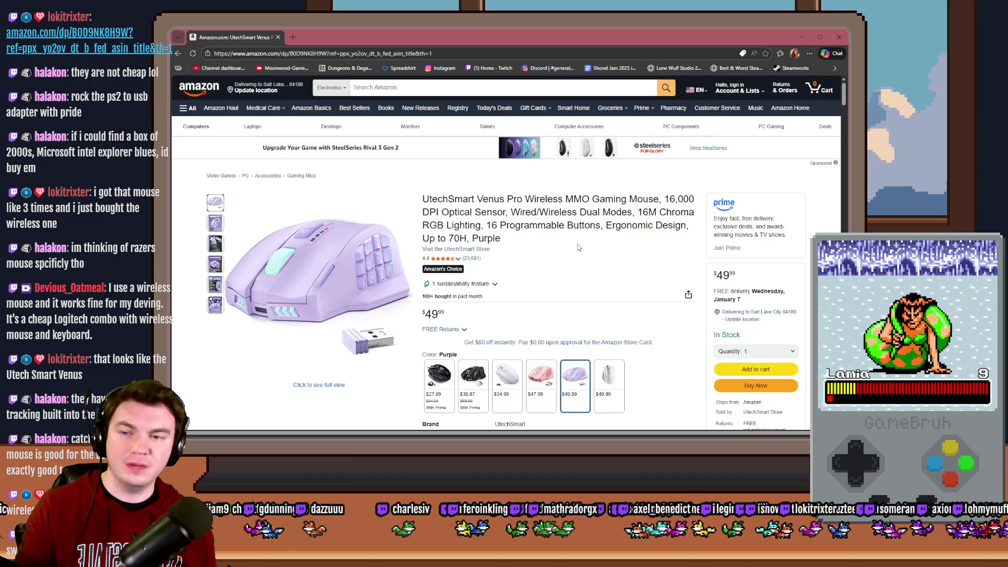
{"action": "scroll", "coordinate": [578, 250], "scroll_direction": "down", "scroll_amount": 1}
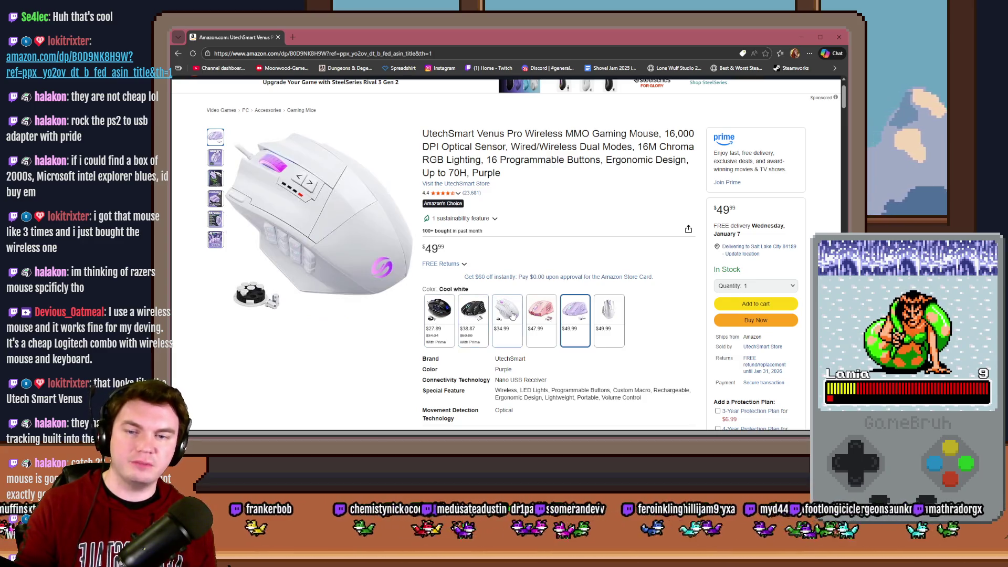
- Choose the pink $47.99 mouse version and open the YUNZII C75 keyboard deal in a new tab
{"action": "left_click", "coordinate": [549, 319]}
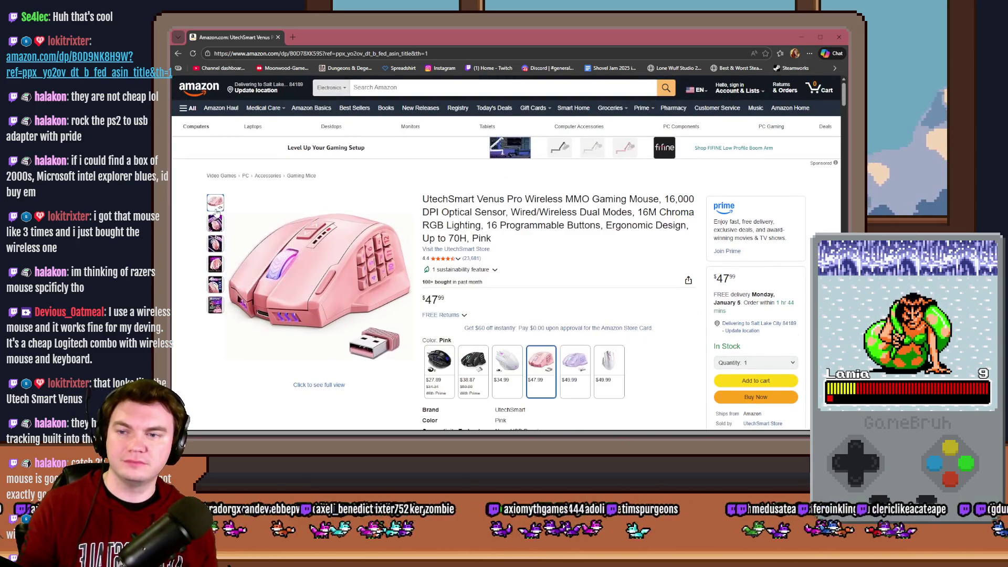
{"action": "scroll", "coordinate": [541, 252], "scroll_direction": "down", "scroll_amount": 5}
{"action": "scroll", "coordinate": [541, 252], "scroll_direction": "down", "scroll_amount": 5}
{"action": "scroll", "coordinate": [541, 252], "scroll_direction": "down", "scroll_amount": 5}
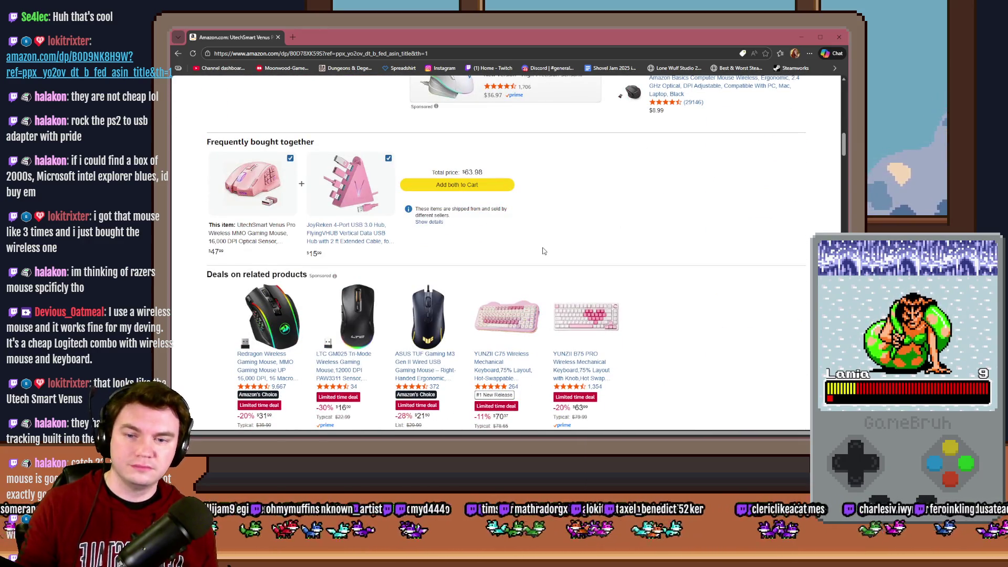
{"action": "scroll", "coordinate": [542, 251], "scroll_direction": "down", "scroll_amount": 1}
{"action": "middle_click", "coordinate": [529, 276]}
- Switch to the YUNZII C75 keyboard tab and open the EPOMAKER TH108 PRO related deal
{"action": "left_click", "coordinate": [320, 40]}
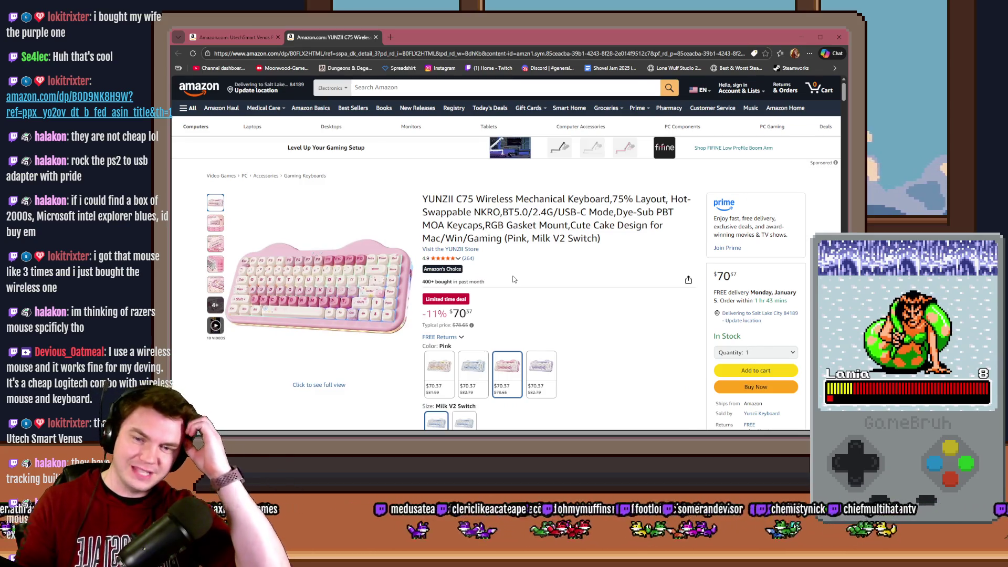
{"action": "scroll", "coordinate": [561, 264], "scroll_direction": "down", "scroll_amount": 3}
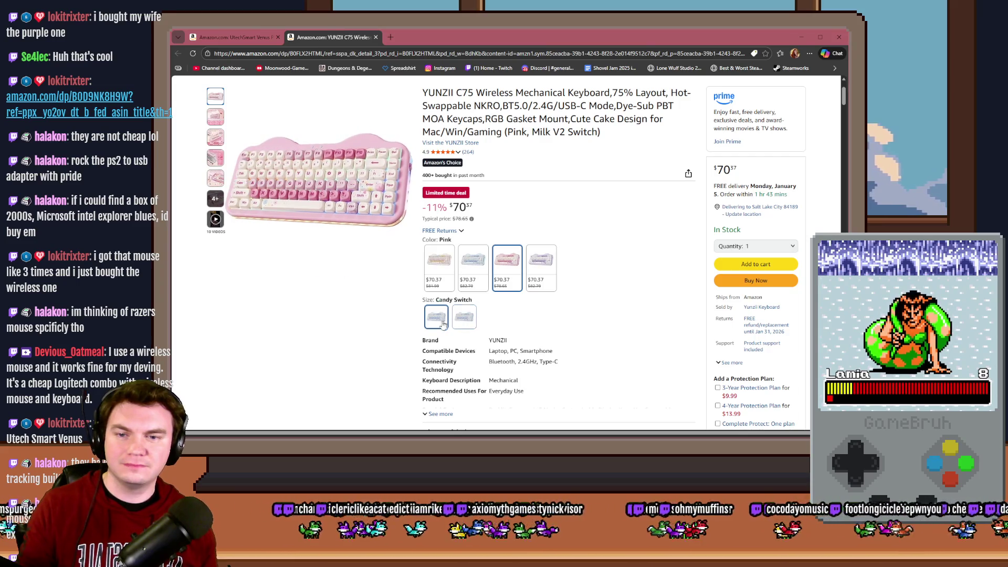
{"action": "scroll", "coordinate": [620, 309], "scroll_direction": "down", "scroll_amount": 5}
{"action": "scroll", "coordinate": [614, 302], "scroll_direction": "down", "scroll_amount": 5}
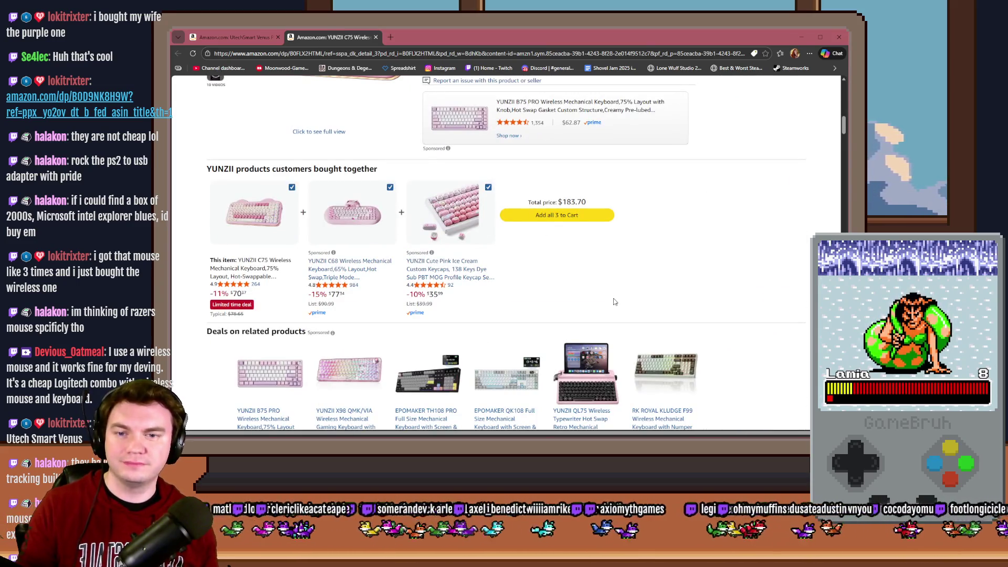
{"action": "scroll", "coordinate": [615, 301], "scroll_direction": "up", "scroll_amount": 2}
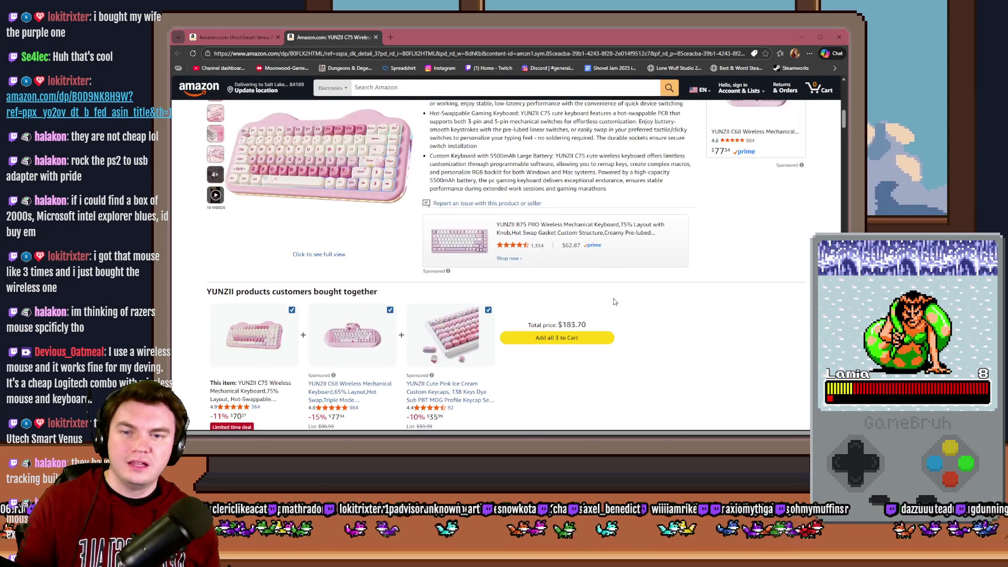
{"action": "scroll", "coordinate": [614, 302], "scroll_direction": "down", "scroll_amount": 4}
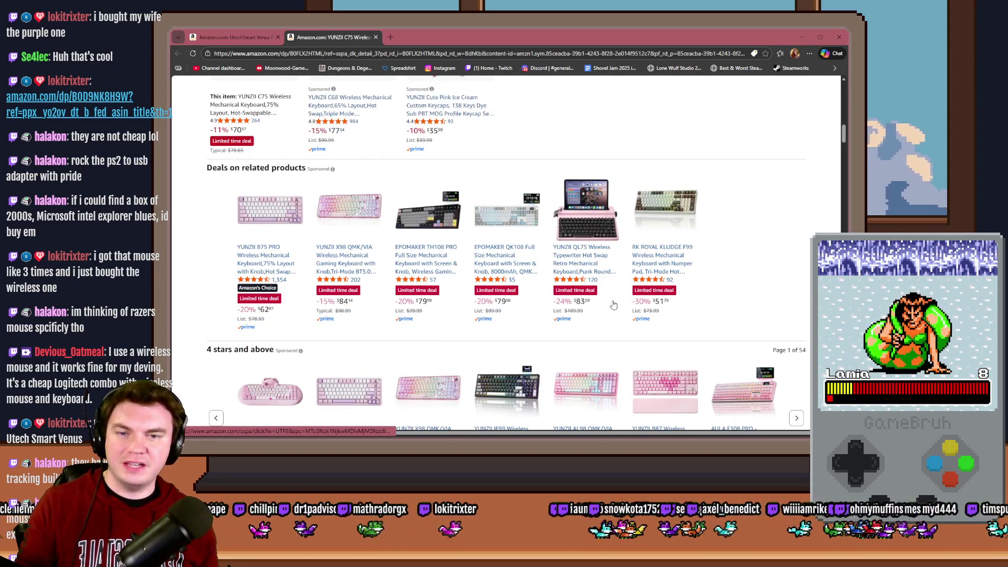
{"action": "left_click", "coordinate": [426, 217]}
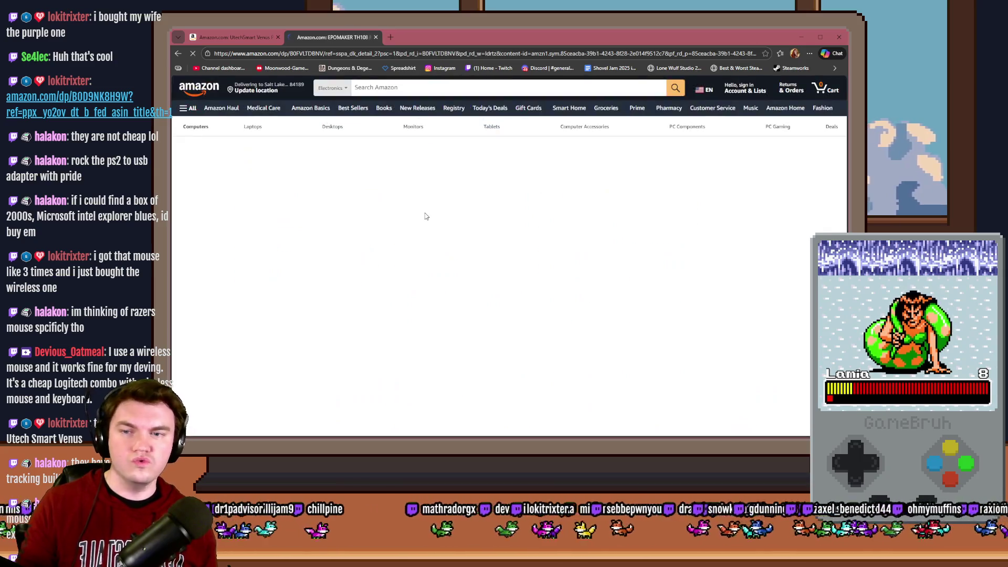
{"action": "scroll", "coordinate": [518, 272], "scroll_direction": "down", "scroll_amount": 1}
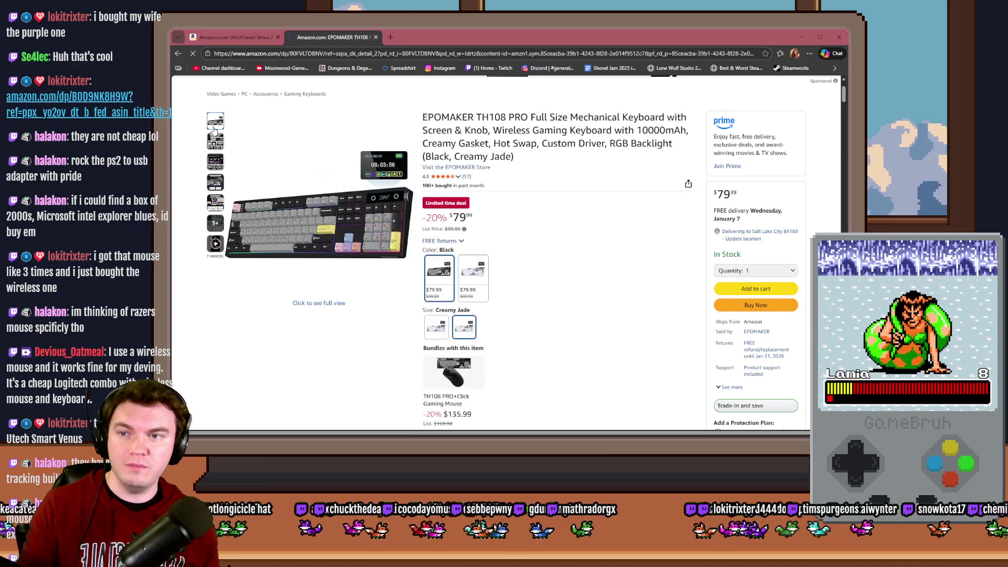
{"action": "scroll", "coordinate": [220, 158], "scroll_direction": "down", "scroll_amount": 2}
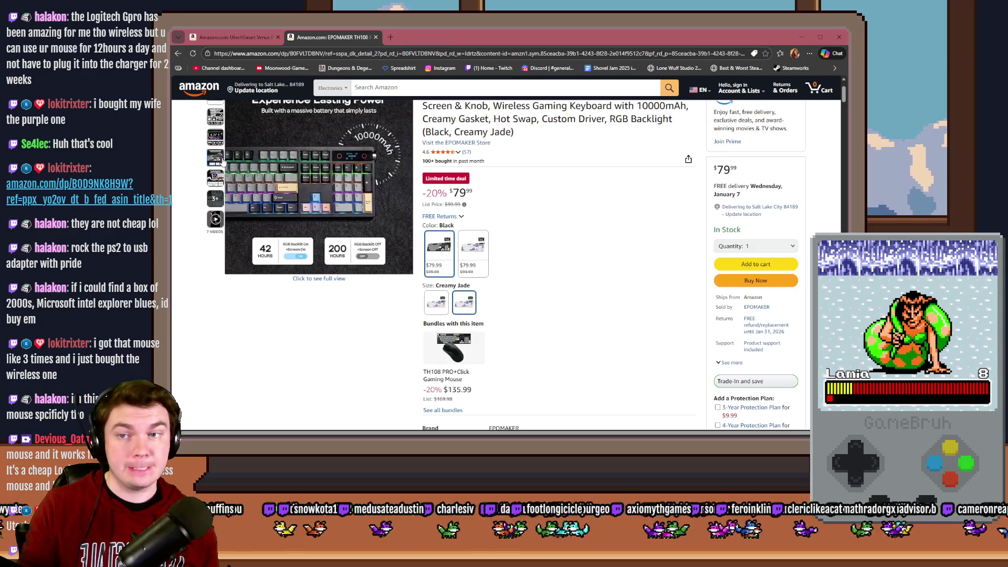
{"action": "scroll", "coordinate": [252, 174], "scroll_direction": "up", "scroll_amount": 1}
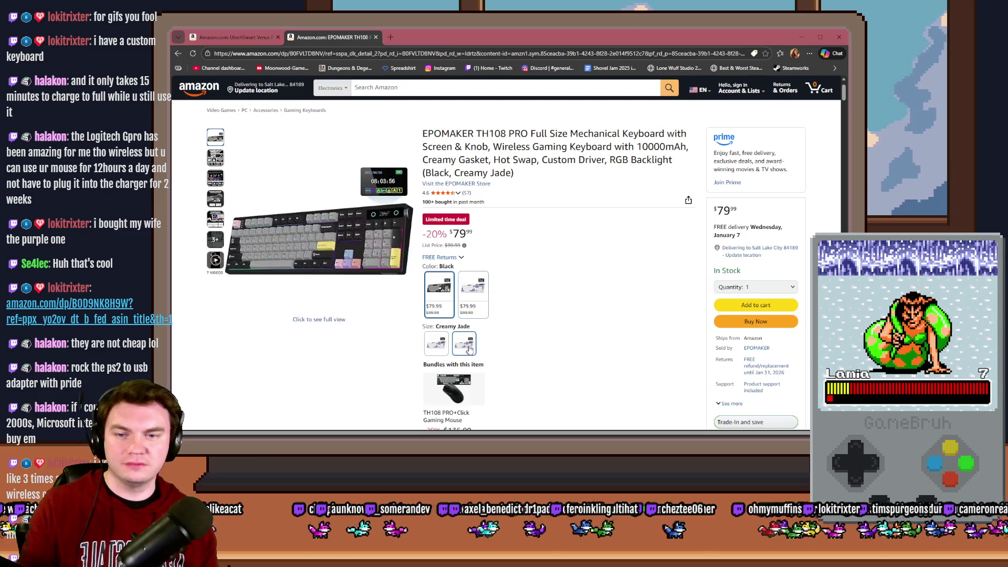
- Select the Sea Salt Silent switch option and the White colour, priced $79.99
{"action": "left_click", "coordinate": [438, 346]}
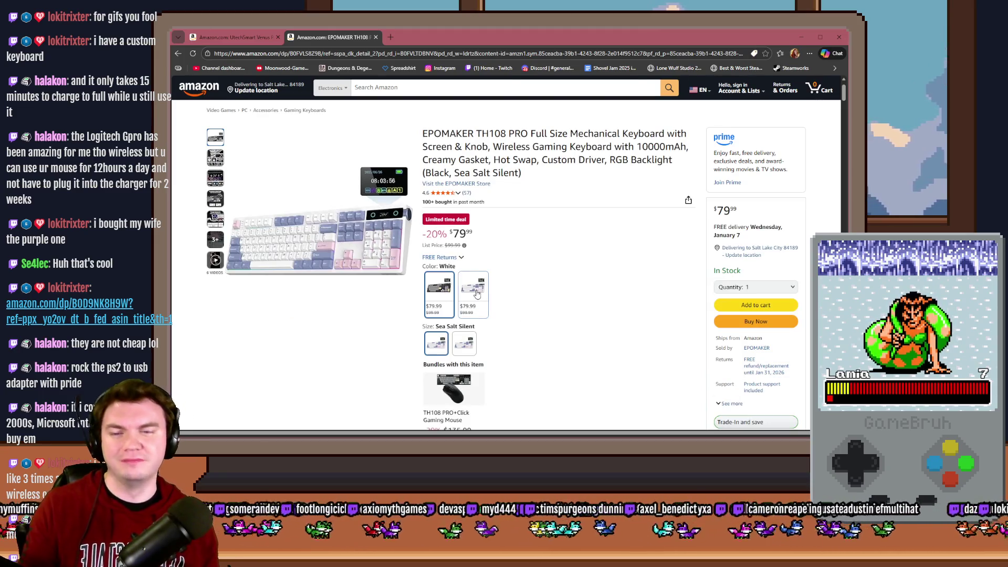
{"action": "left_click", "coordinate": [474, 293]}
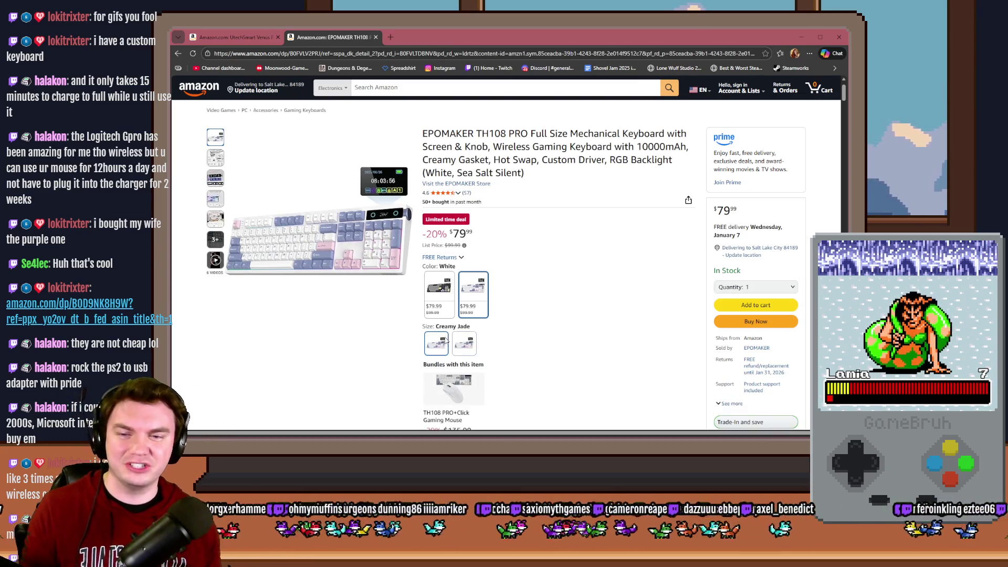
{"action": "scroll", "coordinate": [505, 361], "scroll_direction": "down", "scroll_amount": 1}
{"action": "scroll", "coordinate": [504, 361], "scroll_direction": "down", "scroll_amount": 1}
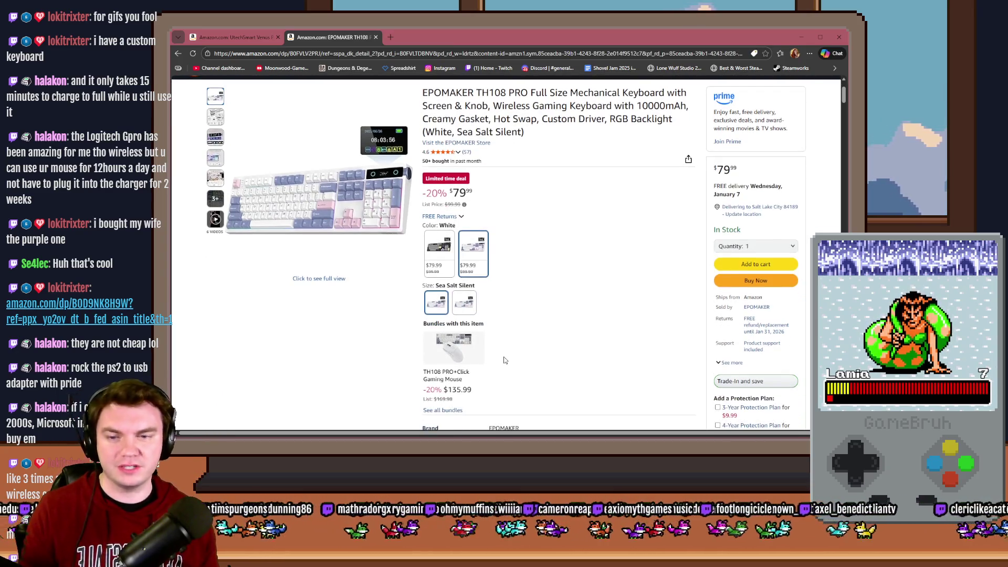
- Return to the UtechSmart mouse tab and move the browser window aside to uncover Photoshop
{"action": "left_click", "coordinate": [224, 37]}
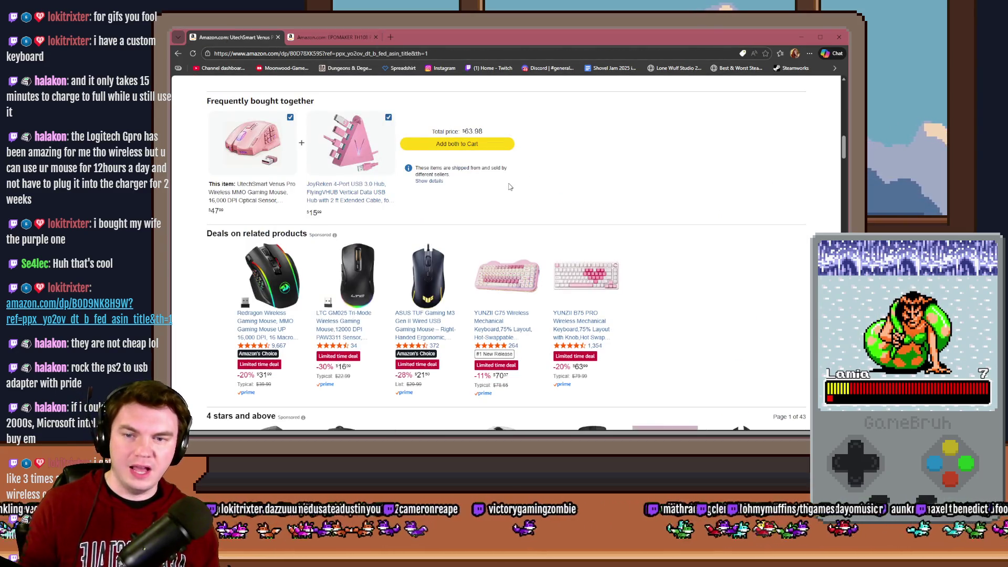
{"action": "scroll", "coordinate": [509, 187], "scroll_direction": "down", "scroll_amount": 5}
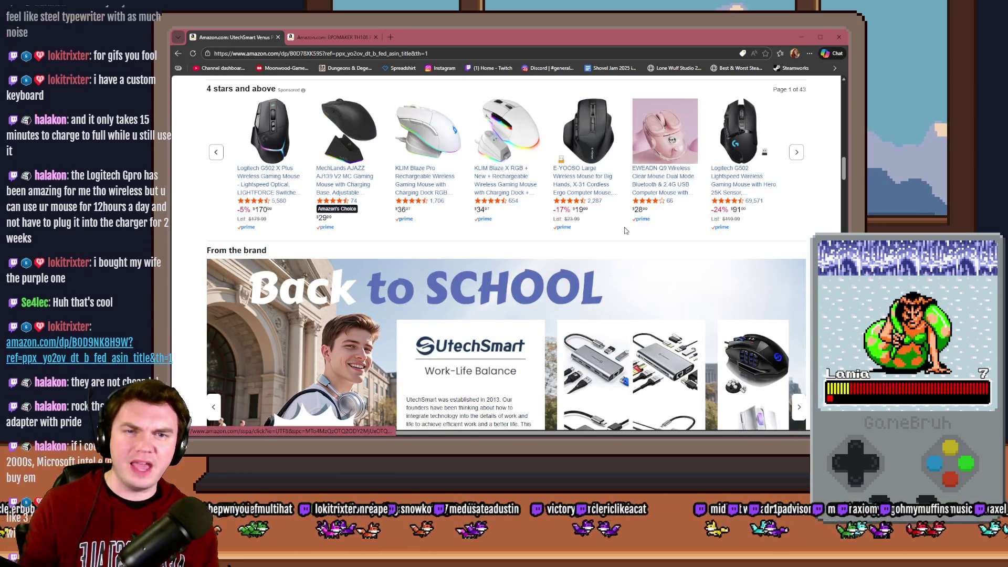
{"action": "scroll", "coordinate": [625, 258], "scroll_direction": "up", "scroll_amount": 5}
{"action": "scroll", "coordinate": [627, 264], "scroll_direction": "up", "scroll_amount": 3}
{"action": "scroll", "coordinate": [627, 264], "scroll_direction": "down", "scroll_amount": 1}
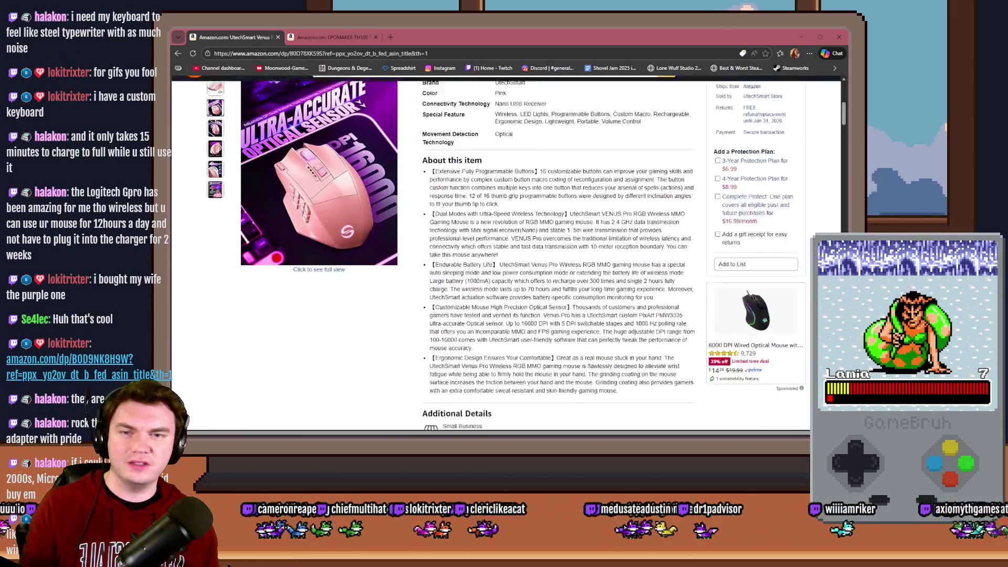
{"action": "scroll", "coordinate": [507, 264], "scroll_direction": "up", "scroll_amount": 3}
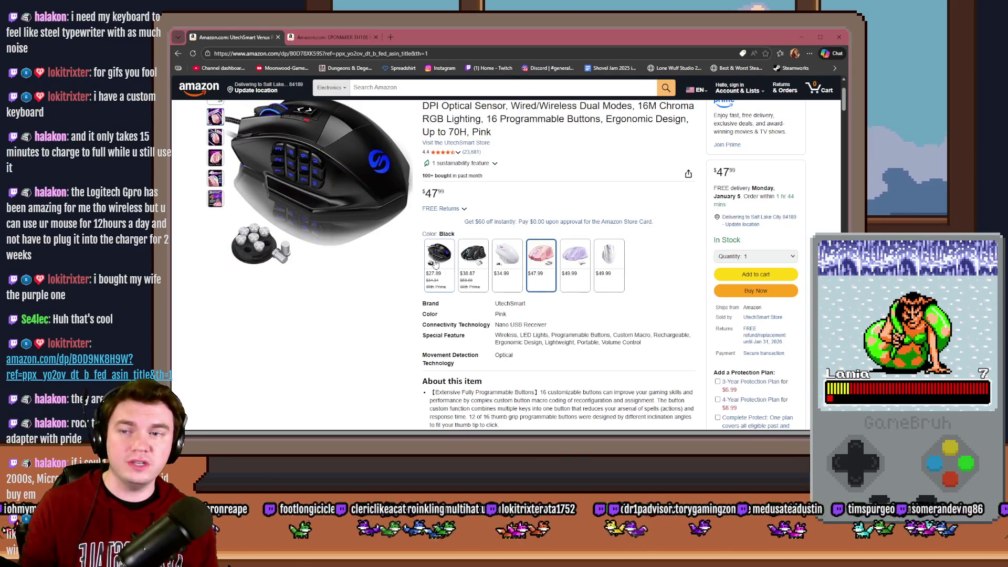
{"action": "scroll", "coordinate": [436, 265], "scroll_direction": "up", "scroll_amount": 2}
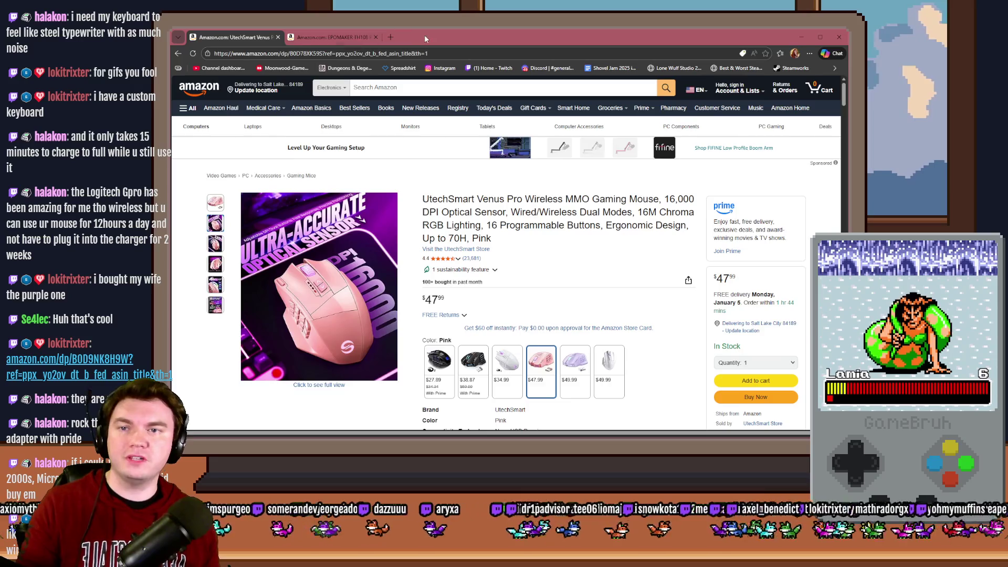
{"action": "left_click_drag", "start_coordinate": [677, 37], "coordinate": [764, 99]}
{"action": "left_click", "coordinate": [765, 98]}
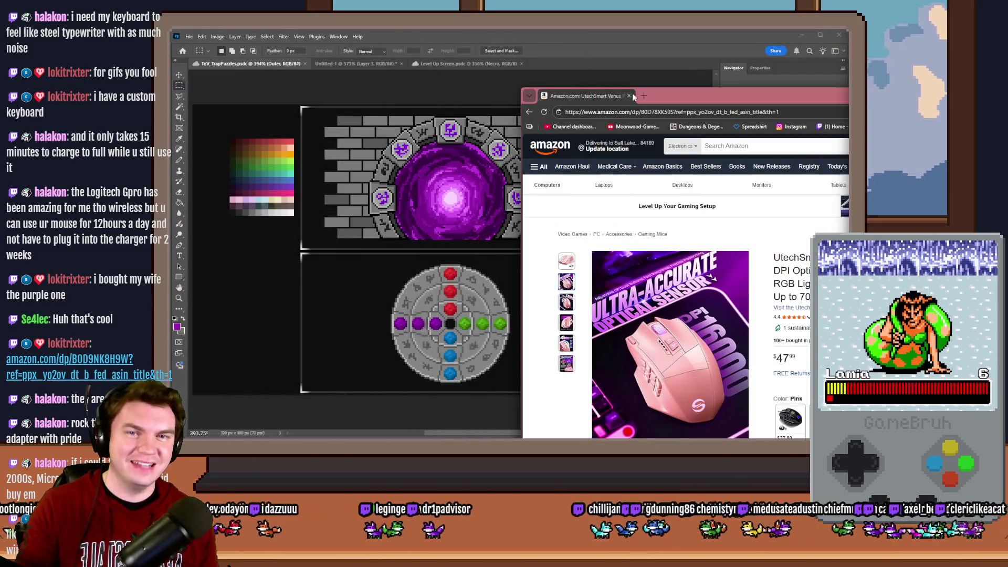
- Close the Amazon browser window, then later bring the Qwerkywriter keyboard listing back up
{"action": "left_click", "coordinate": [628, 95]}
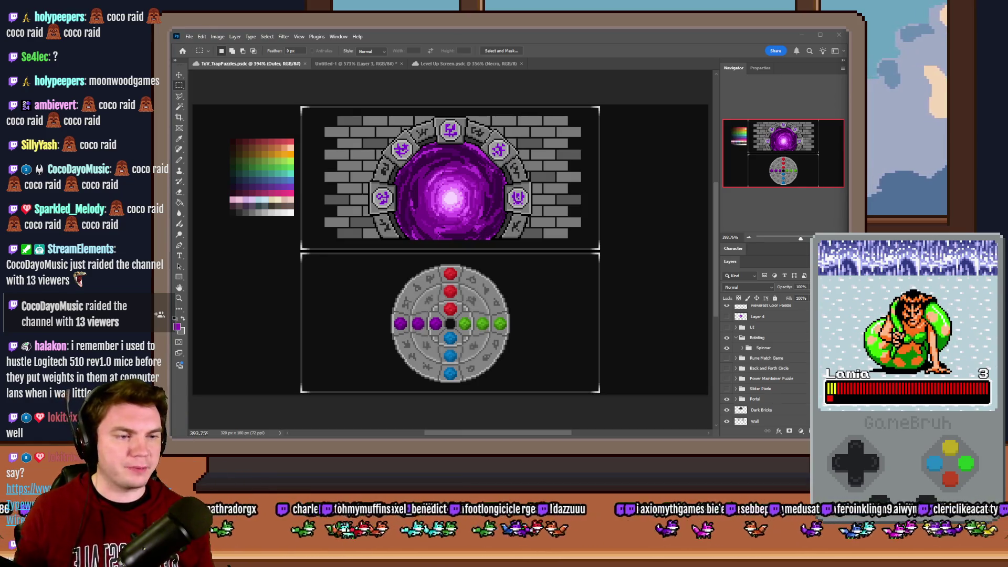
{"action": "key", "text": "alt+Tab"}
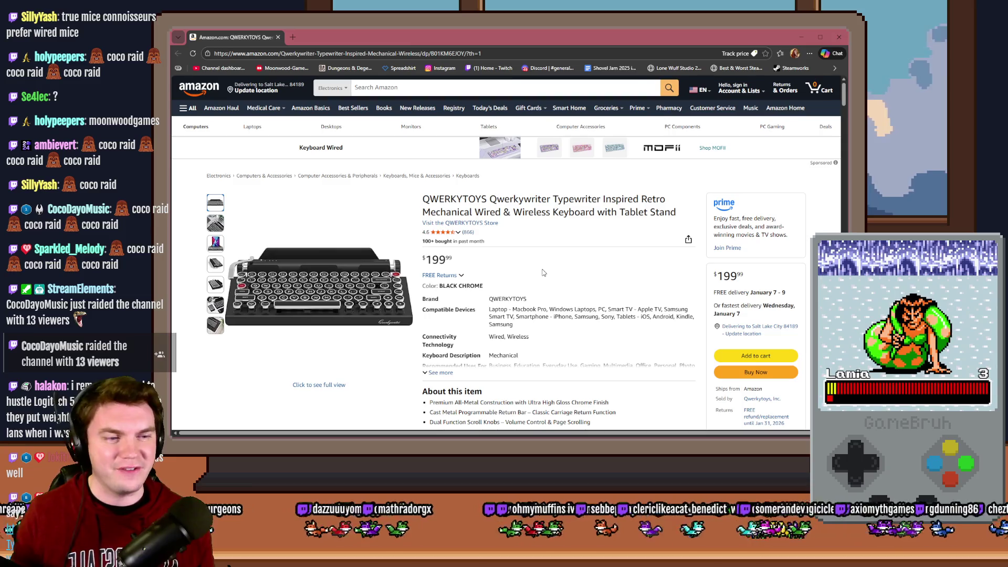
{"action": "left_click", "coordinate": [331, 280]}
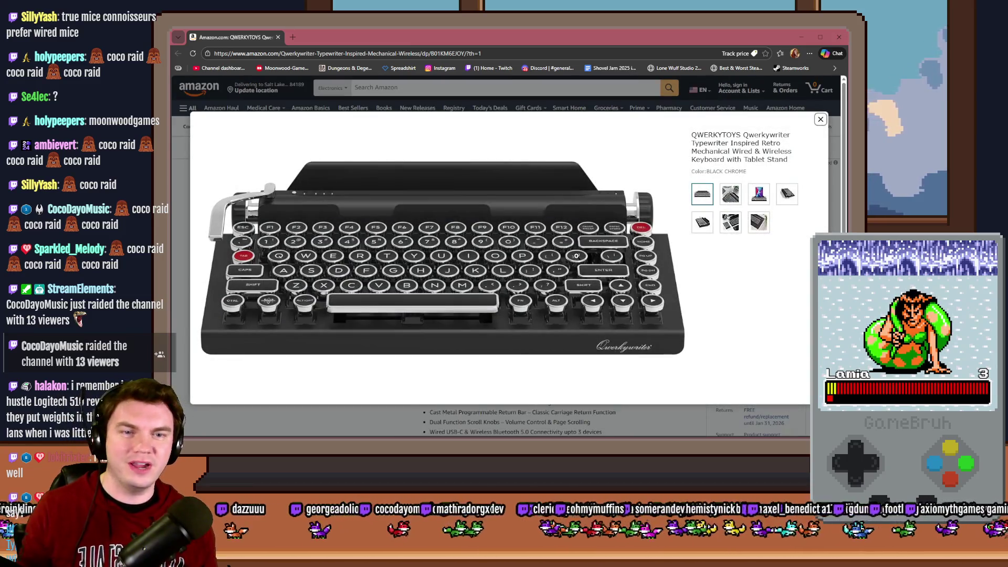
{"action": "left_click", "coordinate": [759, 195]}
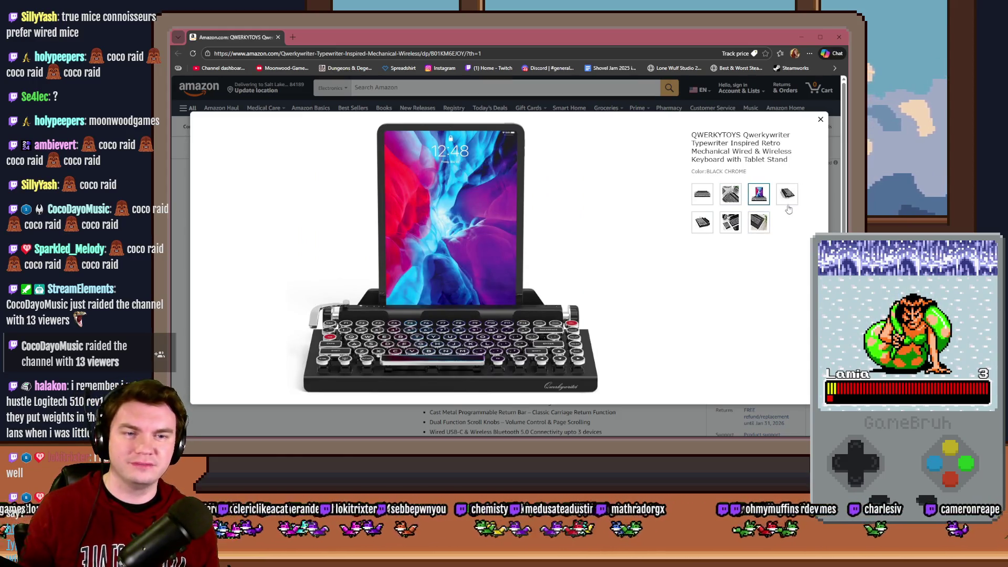
{"action": "left_click", "coordinate": [787, 195]}
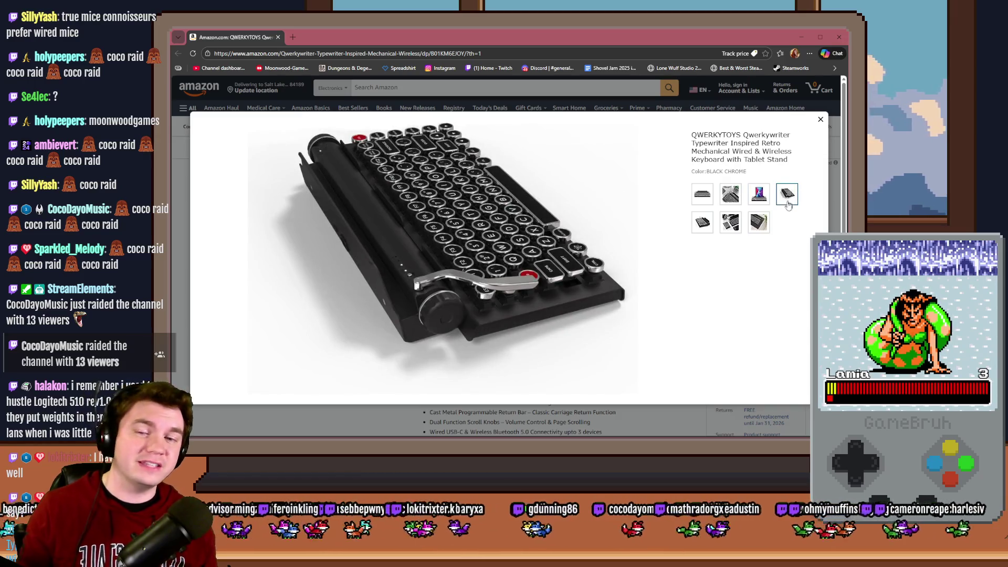
{"action": "left_click", "coordinate": [706, 228]}
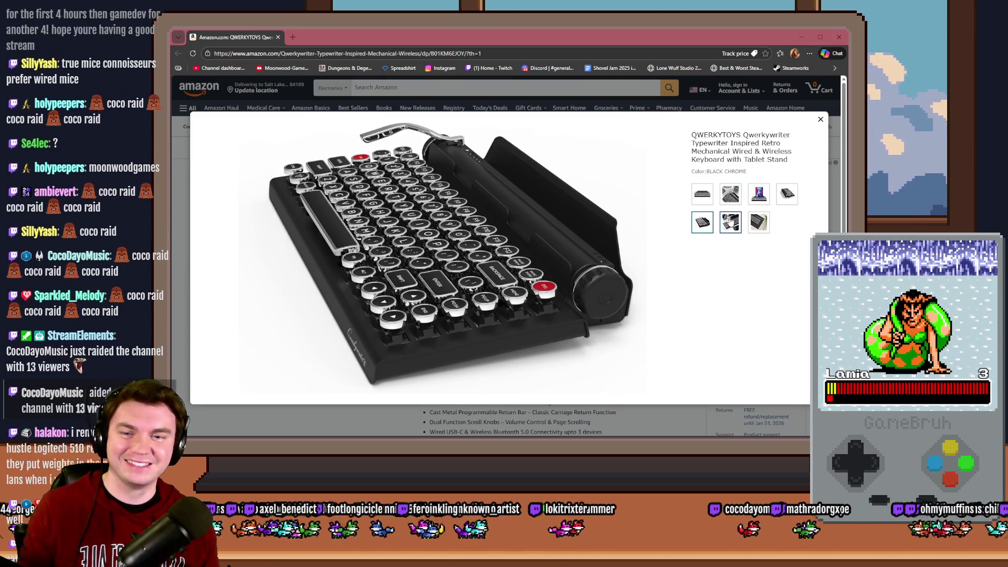
{"action": "left_click", "coordinate": [752, 225]}
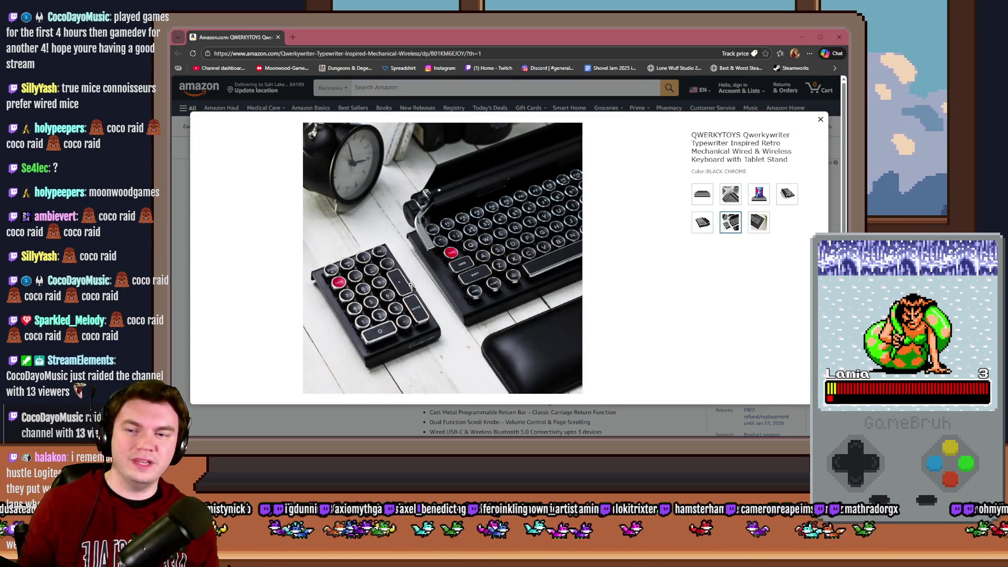
{"action": "left_click", "coordinate": [758, 223]}
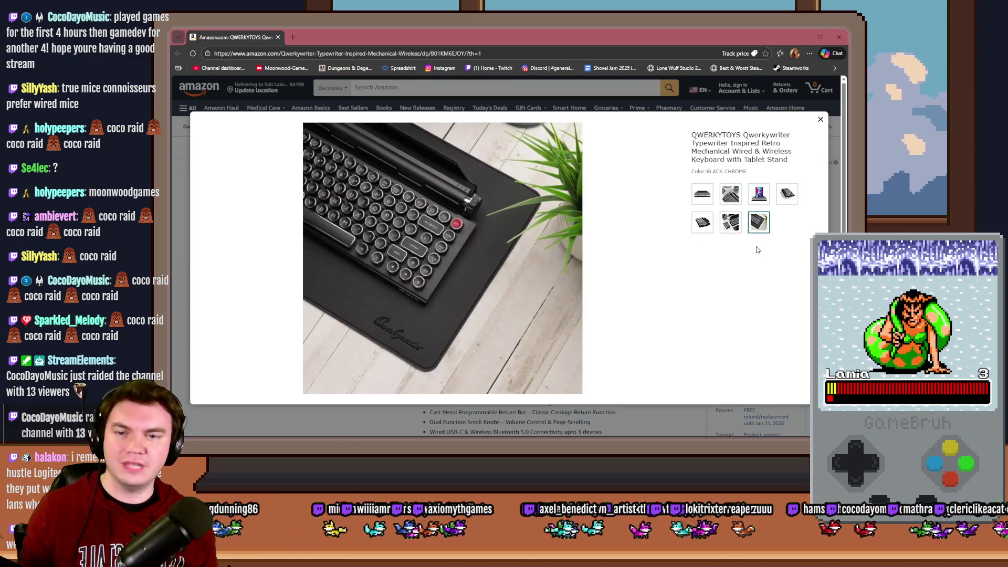
{"action": "left_click", "coordinate": [703, 222]}
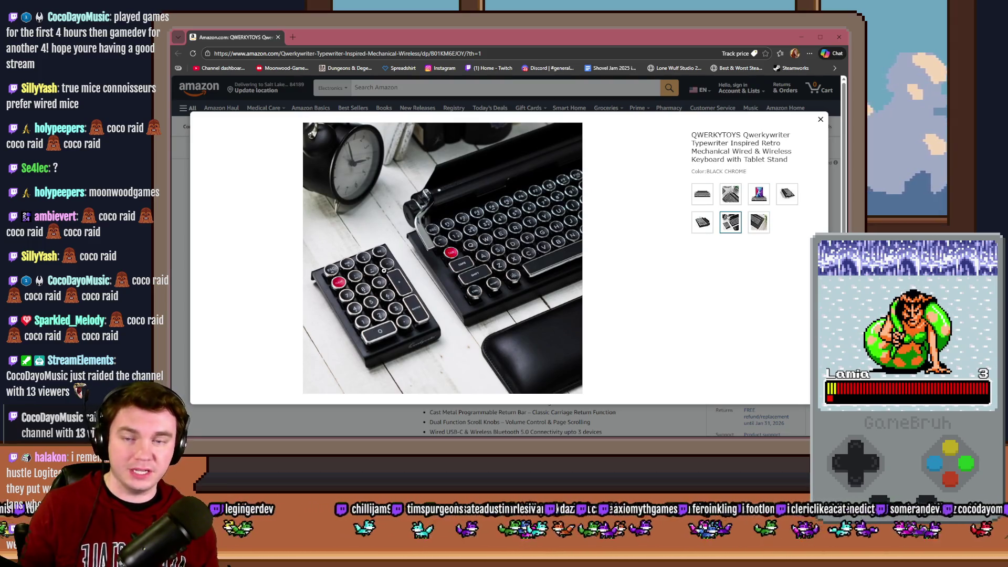
{"action": "left_click", "coordinate": [821, 119]}
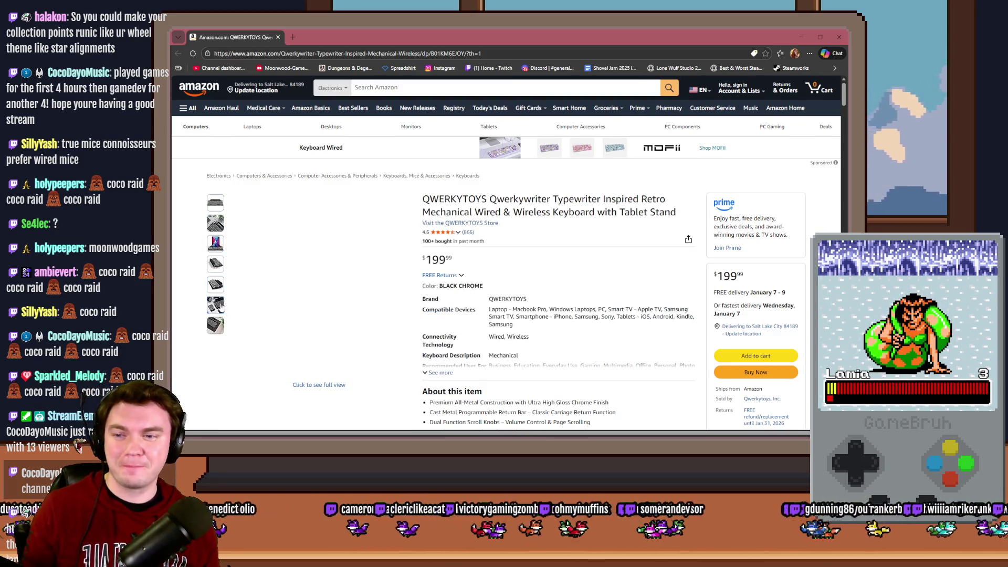
{"action": "mouse_move", "coordinate": [215, 323]}
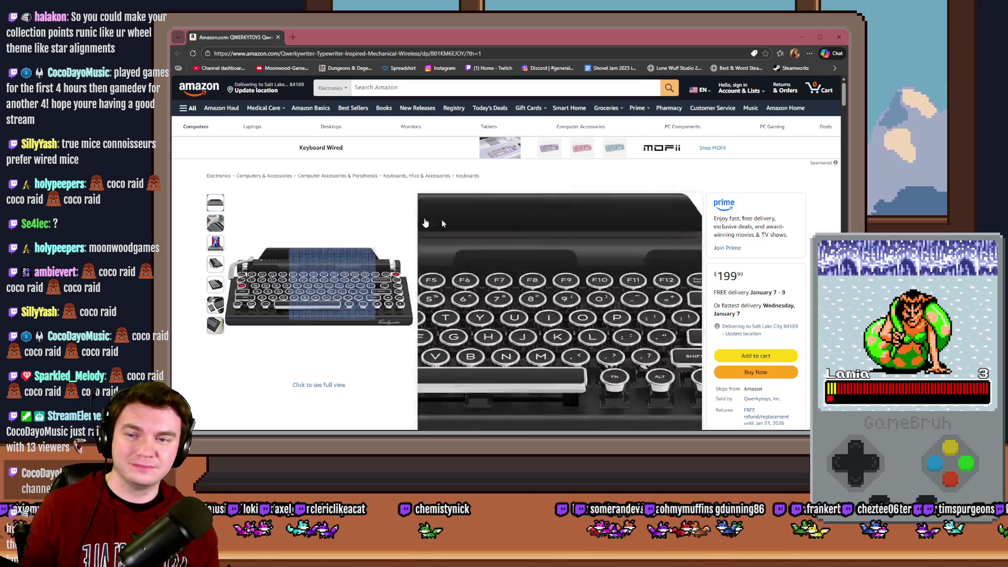
{"action": "left_click", "coordinate": [278, 37]}
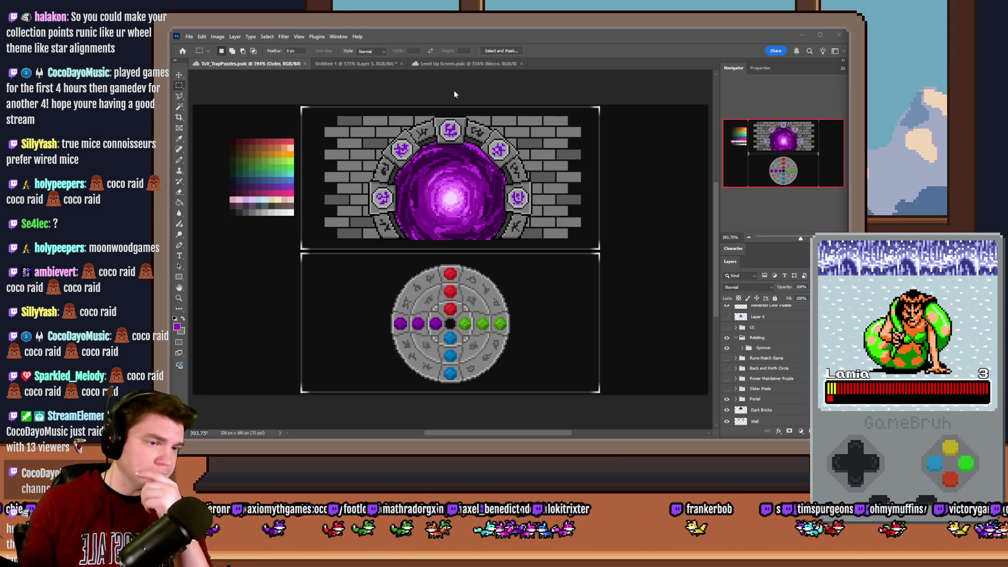
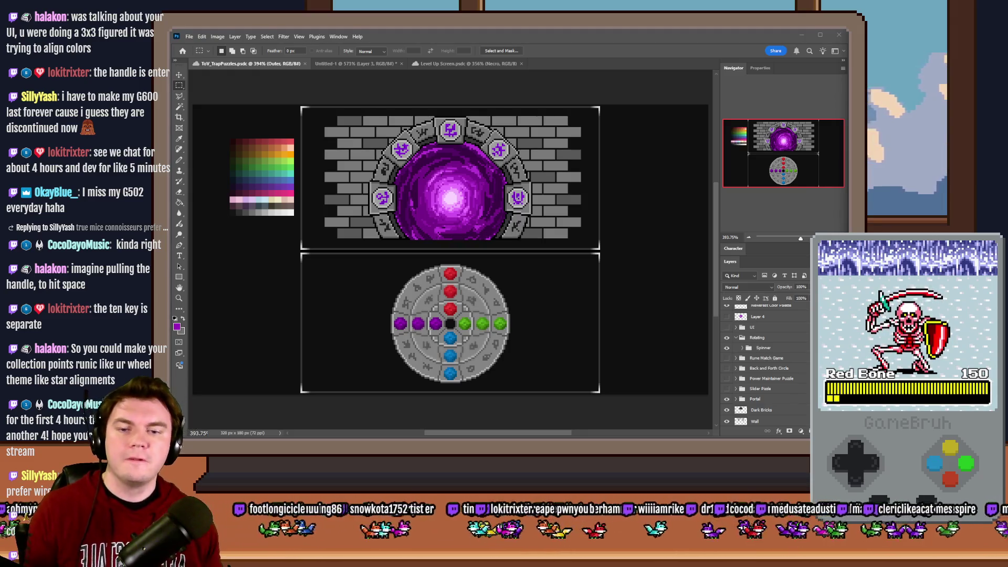
- Start a playtest in RPG Maker MV and pick the Spiked Pauldron perk card
{"action": "key", "text": "alt+Tab"}
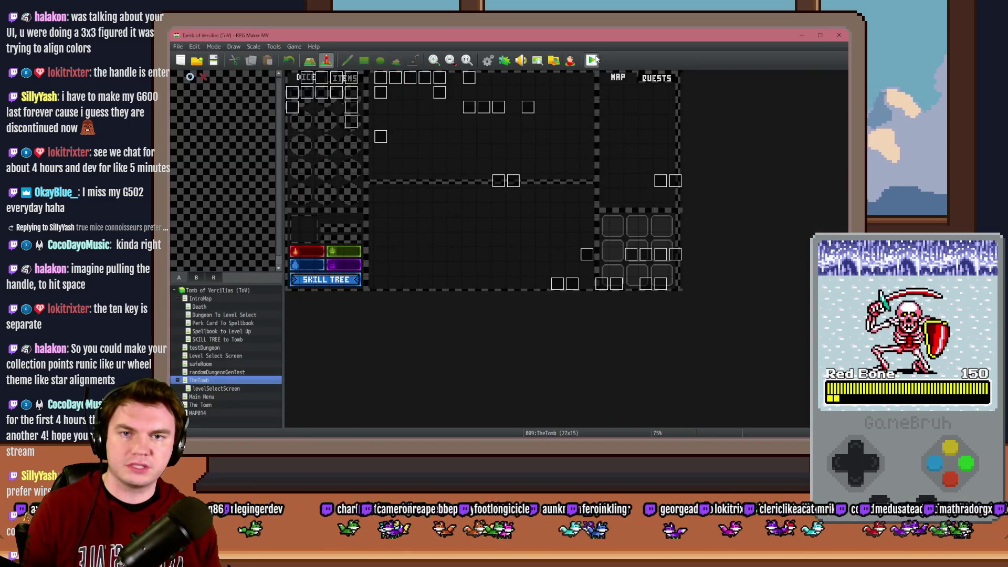
{"action": "left_click", "coordinate": [592, 60]}
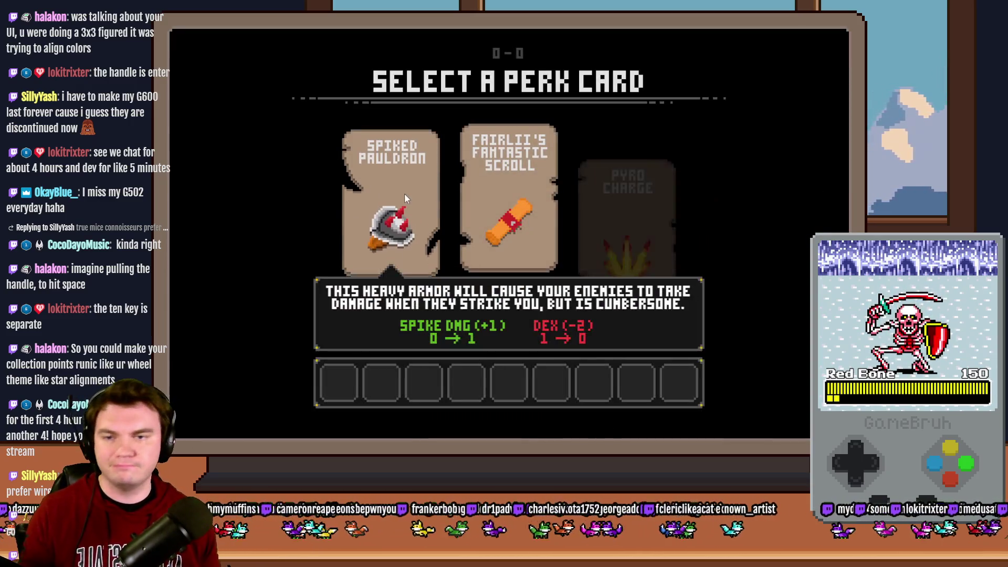
{"action": "left_click", "coordinate": [403, 191]}
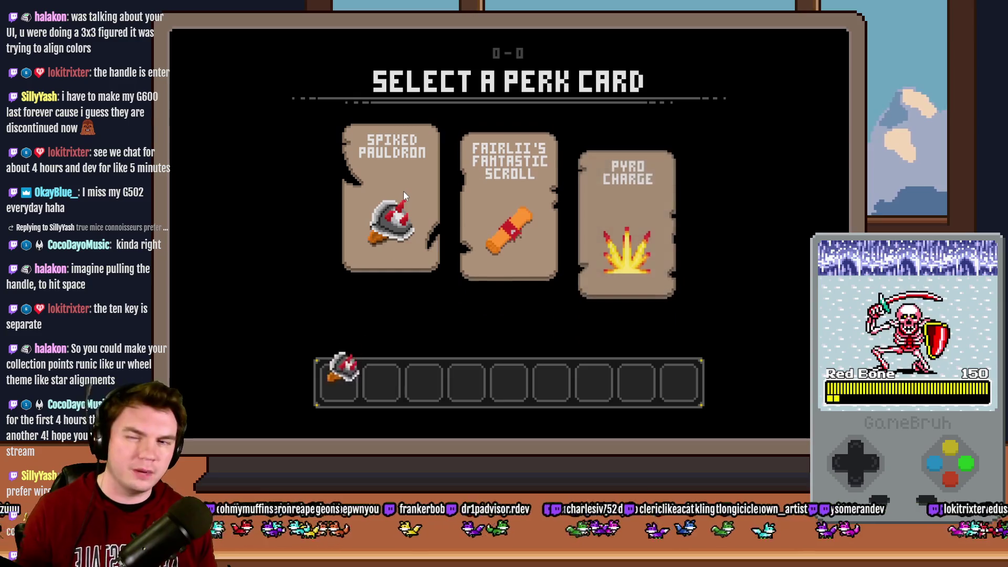
- Turn on switch 0164 PORTALPUZZLE in the F9 debug list and return to the dungeon
{"action": "key", "text": "F9"}
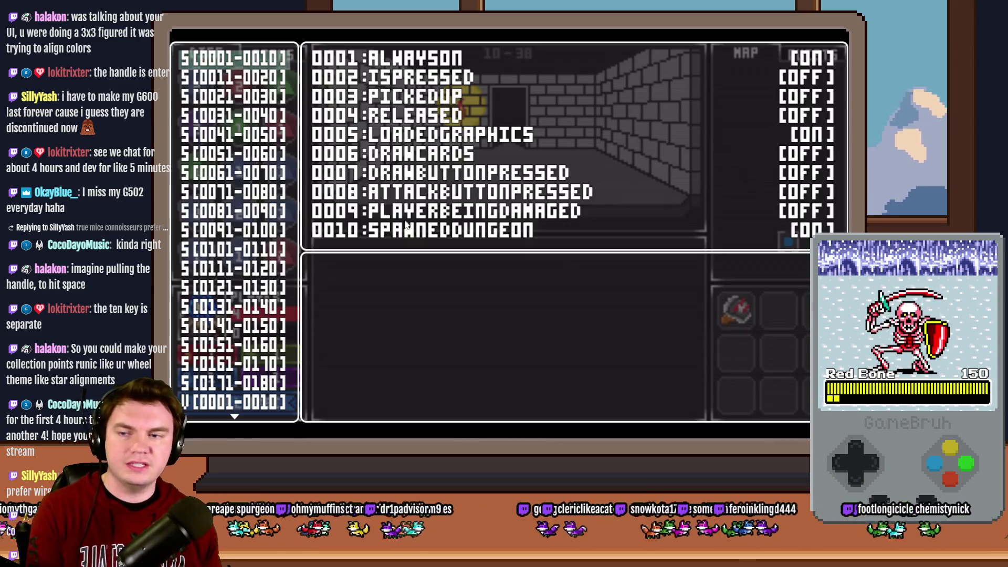
{"action": "left_click", "coordinate": [254, 361]}
{"action": "key", "text": "Return"}
{"action": "key", "text": "Down"}
{"action": "key", "text": "Down"}
{"action": "key", "text": "Down"}
{"action": "key", "text": "Return"}
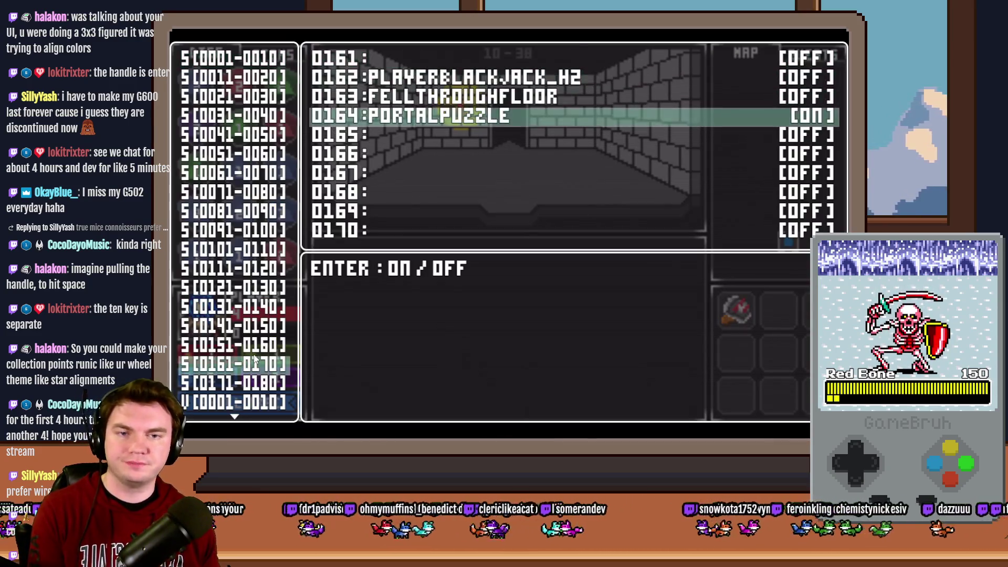
{"action": "key", "text": "Escape"}
{"action": "key", "text": "Escape"}
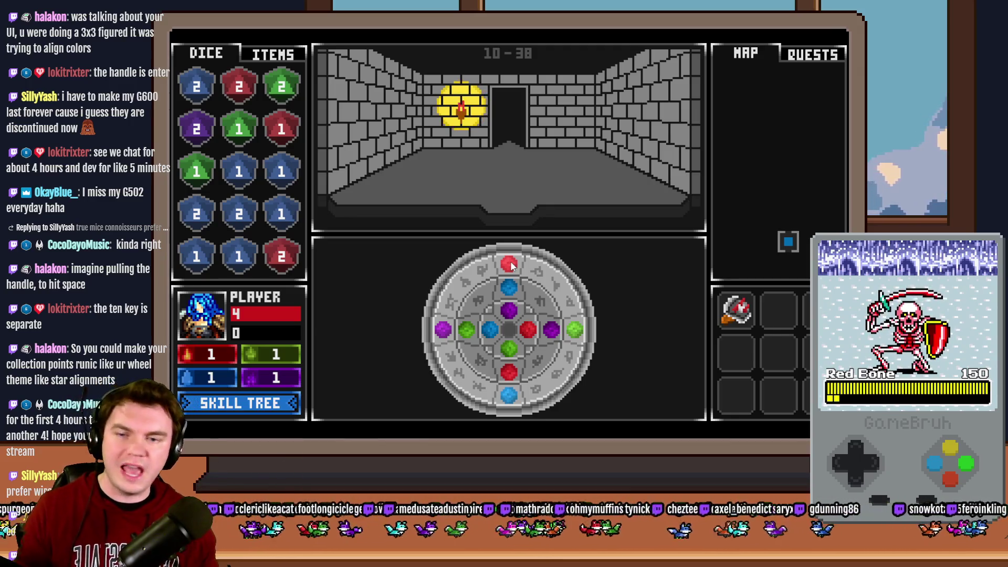
- Rotate the rune wheel's outer gem ring clockwise in the playtest
{"action": "mouse_move", "coordinate": [509, 266]}
{"action": "left_mouse_down"}
{"action": "mouse_move", "coordinate": [569, 310]}
{"action": "mouse_move", "coordinate": [505, 266]}
{"action": "mouse_move", "coordinate": [488, 330]}
{"action": "mouse_move", "coordinate": [614, 333]}
{"action": "left_mouse_up"}
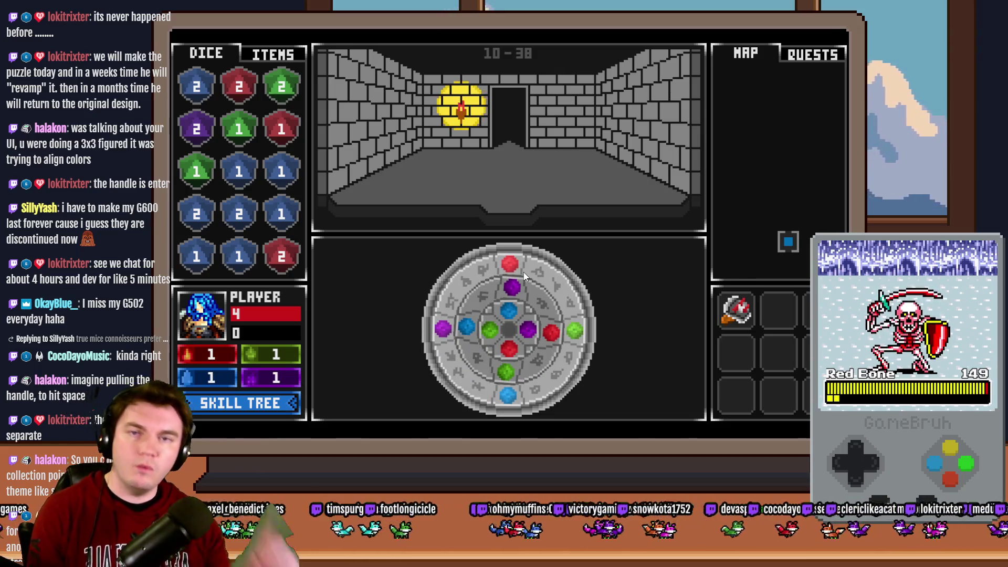
- Rotate the outer, middle and inner rings so the gems rearrange, then leave the playtest
{"action": "mouse_move", "coordinate": [524, 272]}
{"action": "left_mouse_down"}
{"action": "mouse_move", "coordinate": [588, 315]}
{"action": "mouse_move", "coordinate": [521, 364]}
{"action": "mouse_move", "coordinate": [535, 331]}
{"action": "mouse_move", "coordinate": [527, 366]}
{"action": "mouse_move", "coordinate": [514, 366]}
{"action": "left_mouse_up"}
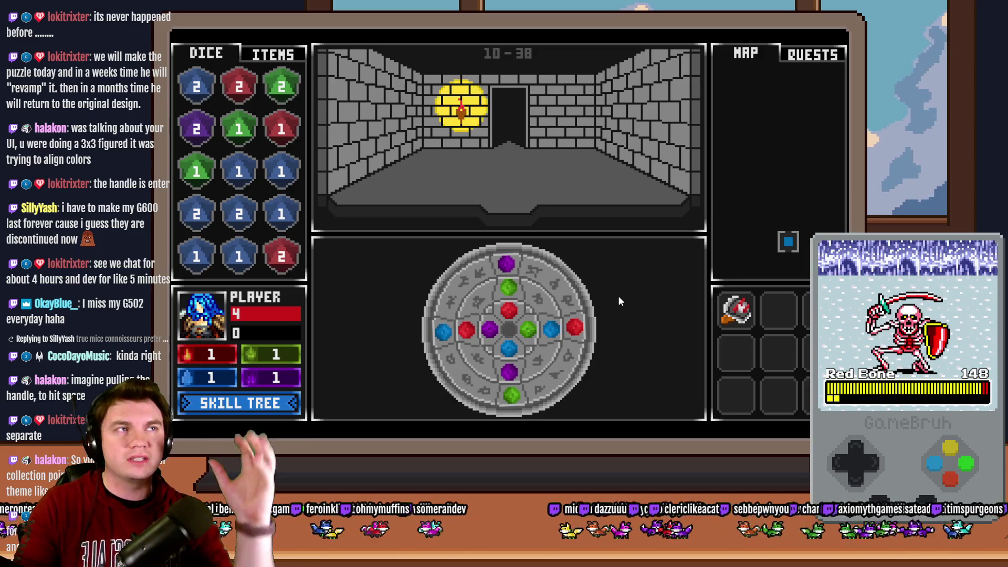
{"action": "left_click", "coordinate": [540, 279]}
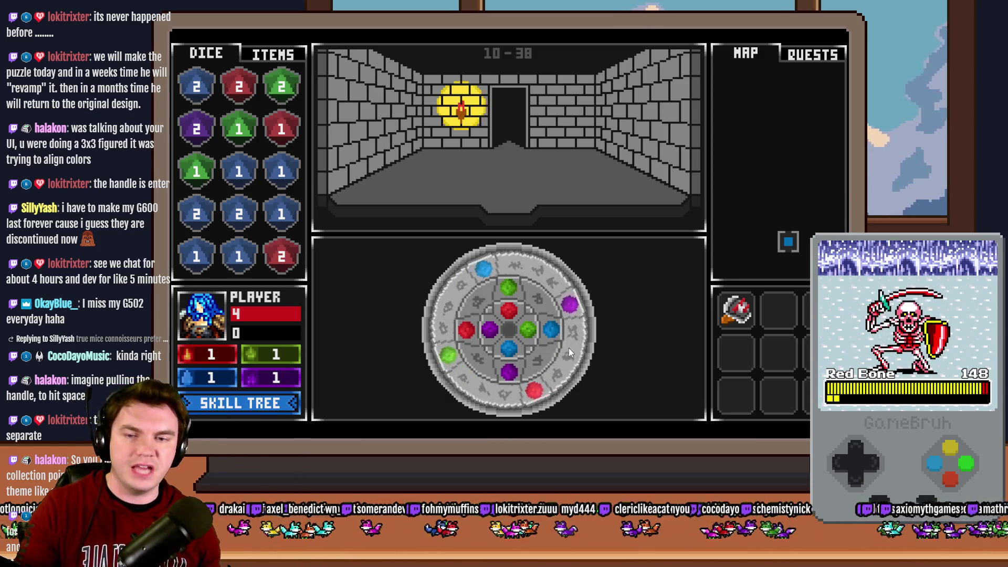
{"action": "left_click", "coordinate": [527, 292]}
{"action": "left_click", "coordinate": [493, 358]}
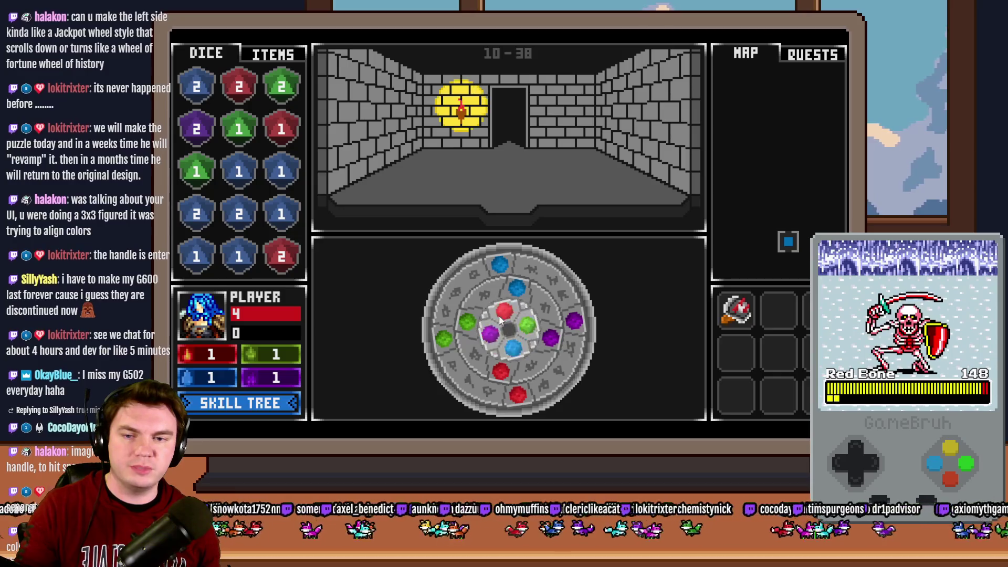
{"action": "left_click", "coordinate": [542, 343]}
{"action": "left_click", "coordinate": [544, 345]}
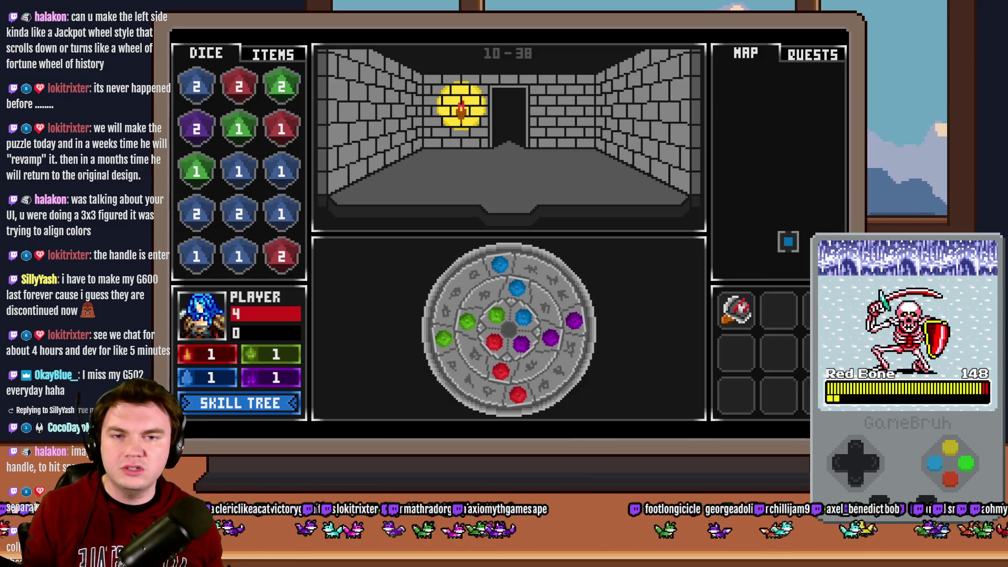
{"action": "key", "text": "alt+Tab"}
{"action": "key", "text": "alt+Tab"}
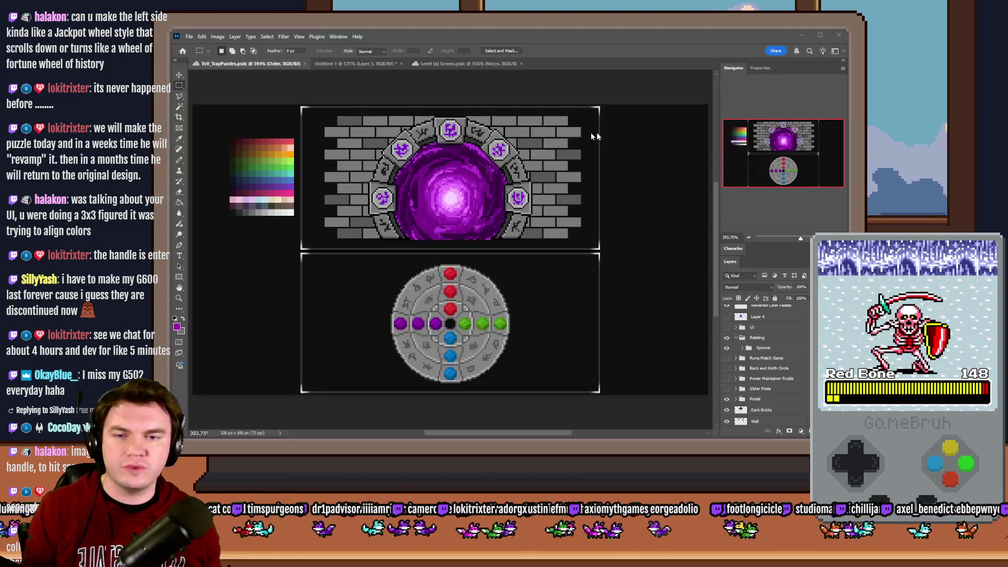
- Return to Photoshop's ToV_TrapPuzzles document and select the Spinner group
{"action": "key", "text": "ctrl+Tab"}
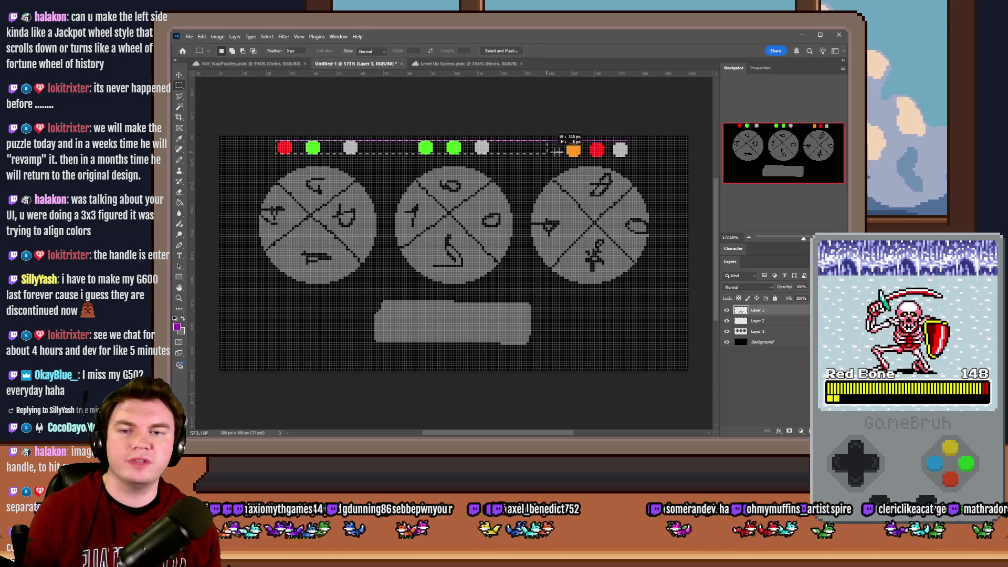
{"action": "left_click_drag", "start_coordinate": [280, 145], "coordinate": [628, 155]}
{"action": "left_click", "coordinate": [272, 63]}
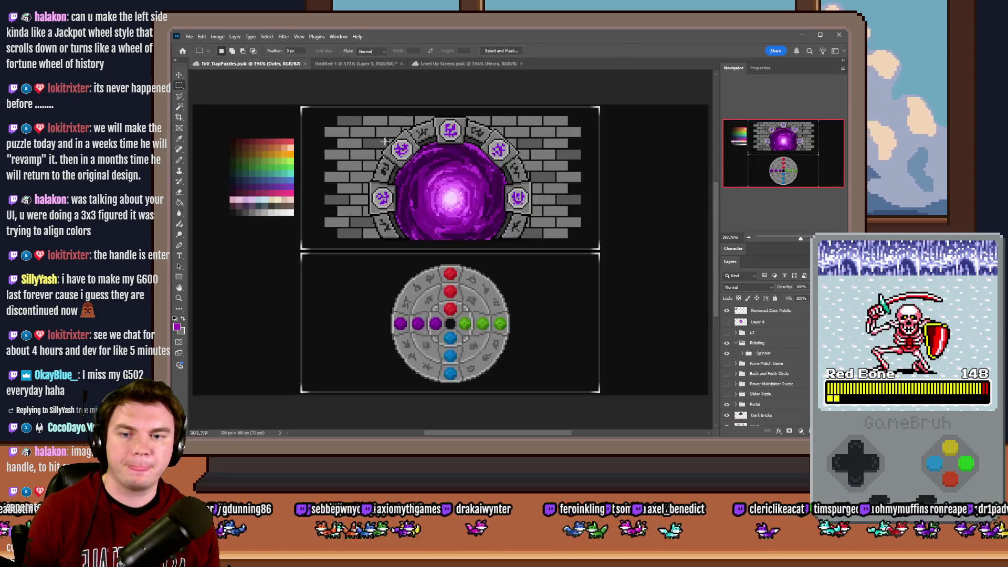
{"action": "left_click", "coordinate": [744, 354]}
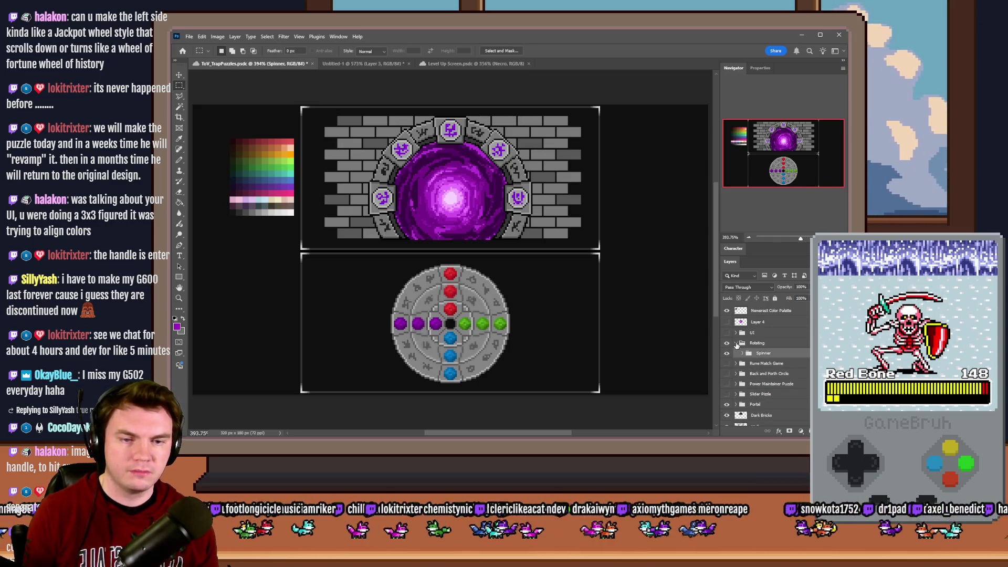
- Hide the Spinner wheel, move the Middle gem ring below the portal and copy it to the right
{"action": "key", "text": "ctrl+comma"}
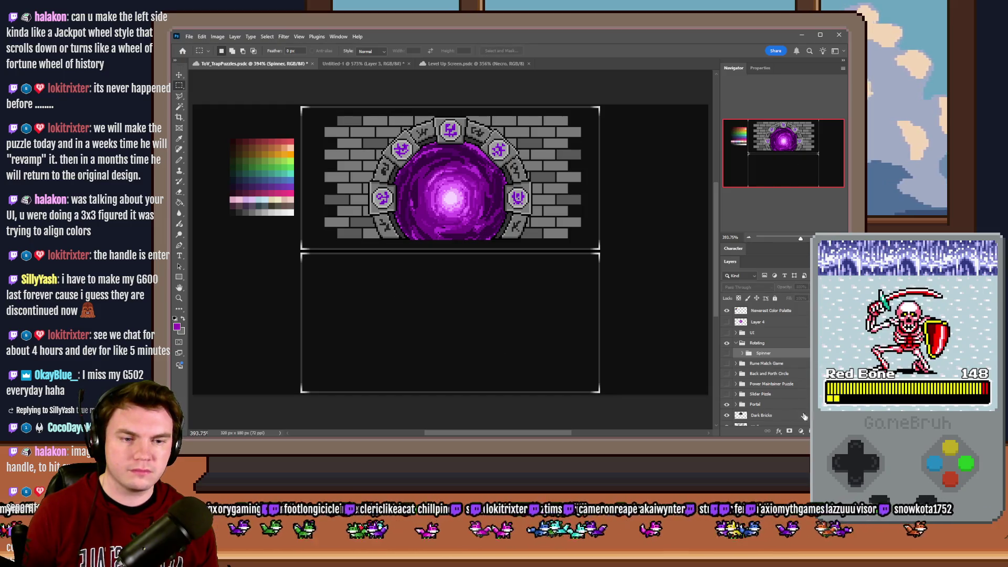
{"action": "key", "text": "ctrl+comma"}
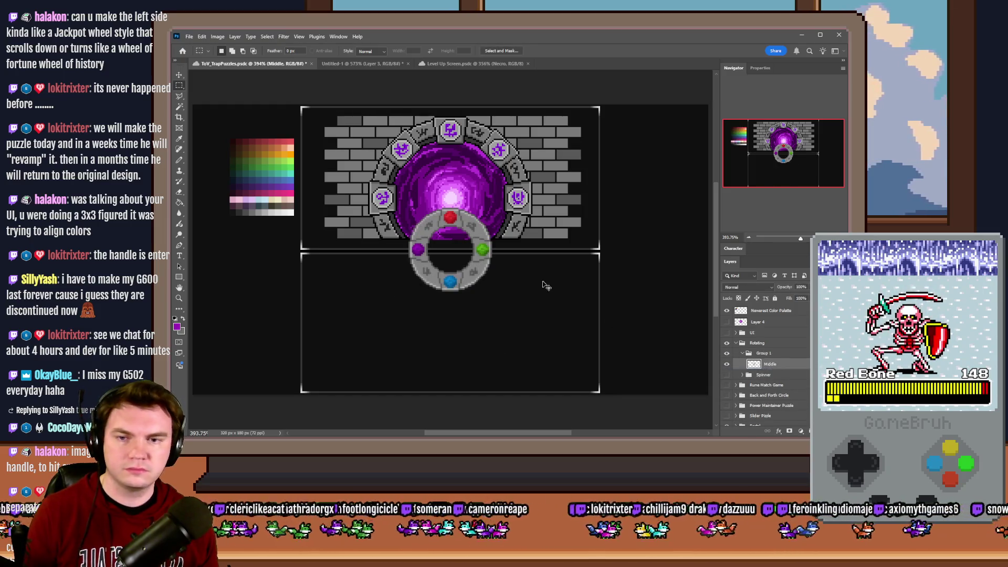
{"action": "left_click_drag", "start_coordinate": [542, 286], "coordinate": [534, 353]}
{"action": "key", "text": "ctrl+j"}
{"action": "mouse_move", "coordinate": [478, 334]}
{"action": "left_mouse_down"}
{"action": "mouse_move", "coordinate": [563, 335]}
{"action": "mouse_move", "coordinate": [548, 329]}
{"action": "left_mouse_up"}
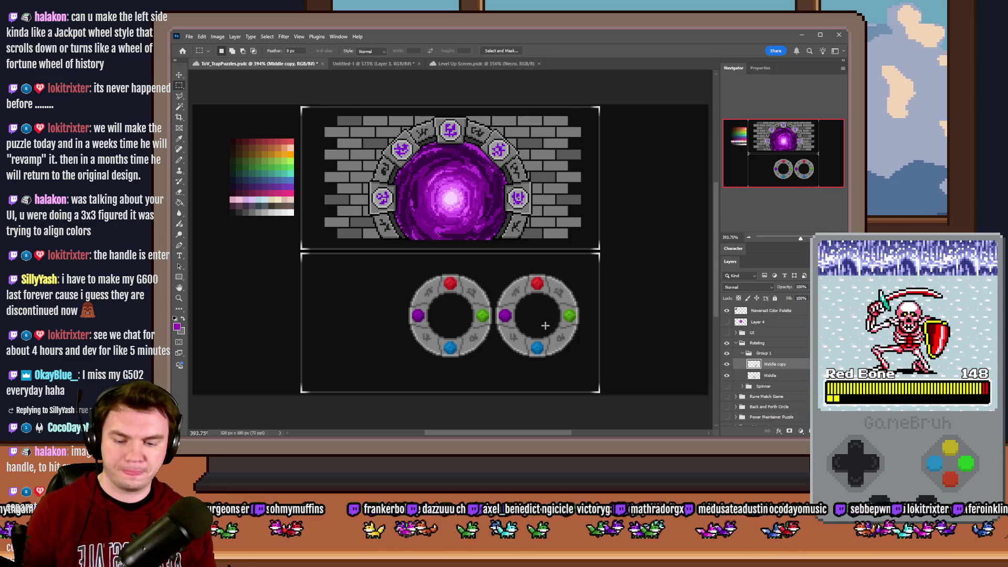
- Add a third ring on the left and merge the three rings into one layer
{"action": "left_click_drag", "start_coordinate": [771, 364], "coordinate": [780, 388]}
{"action": "left_click_drag", "start_coordinate": [606, 343], "coordinate": [514, 338]}
{"action": "left_click", "coordinate": [780, 365], "text": "shift"}
{"action": "key", "text": "ctrl+e"}
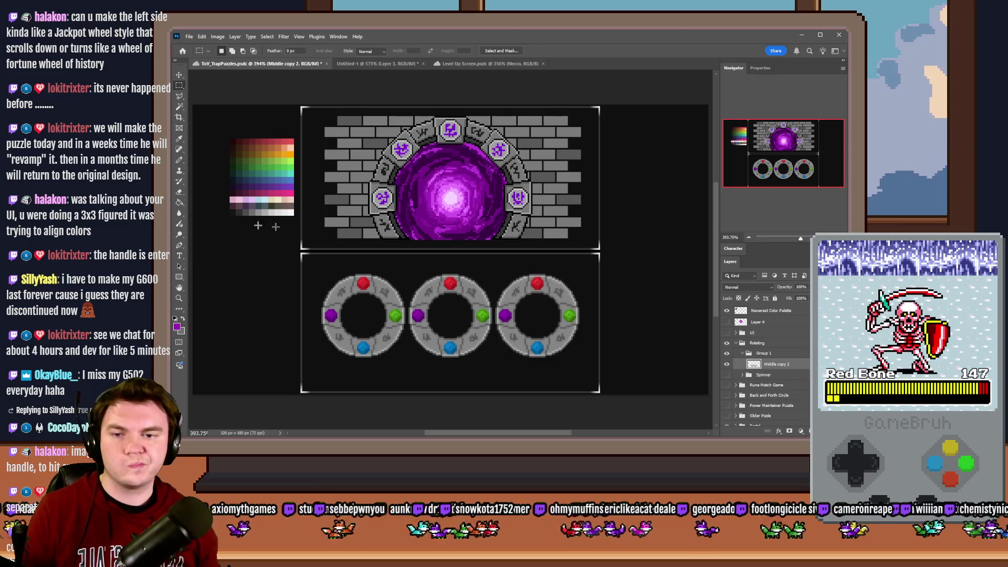
{"action": "left_click", "coordinate": [181, 160]}
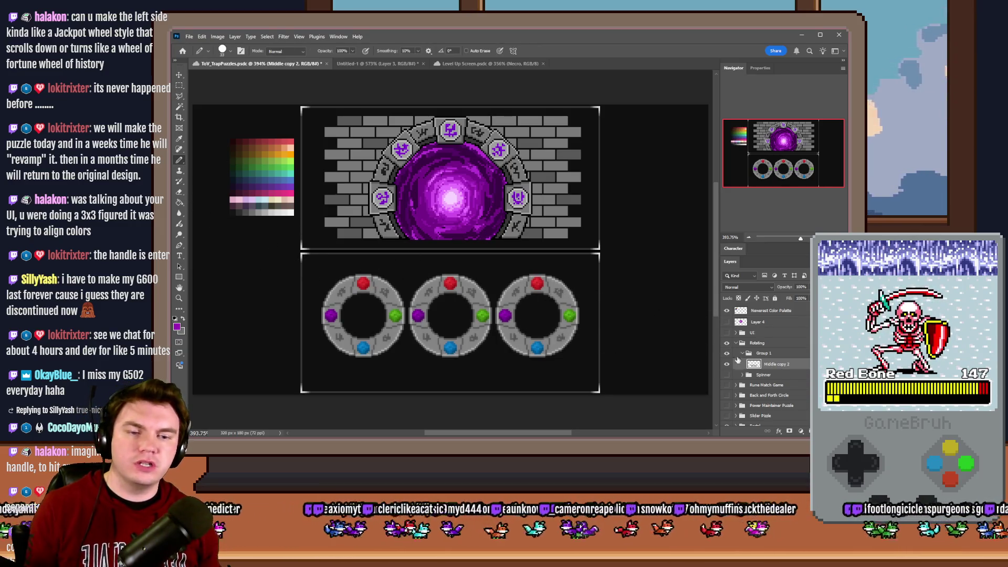
{"action": "scroll", "coordinate": [364, 273], "scroll_direction": "up", "scroll_amount": 3}
{"action": "scroll", "coordinate": [364, 273], "scroll_direction": "up", "scroll_amount": 3}
- Set the Pencil brush size to 2 px
{"action": "right_click", "coordinate": [375, 241]}
{"action": "double_click", "coordinate": [464, 247]}
{"action": "type", "text": "2"}
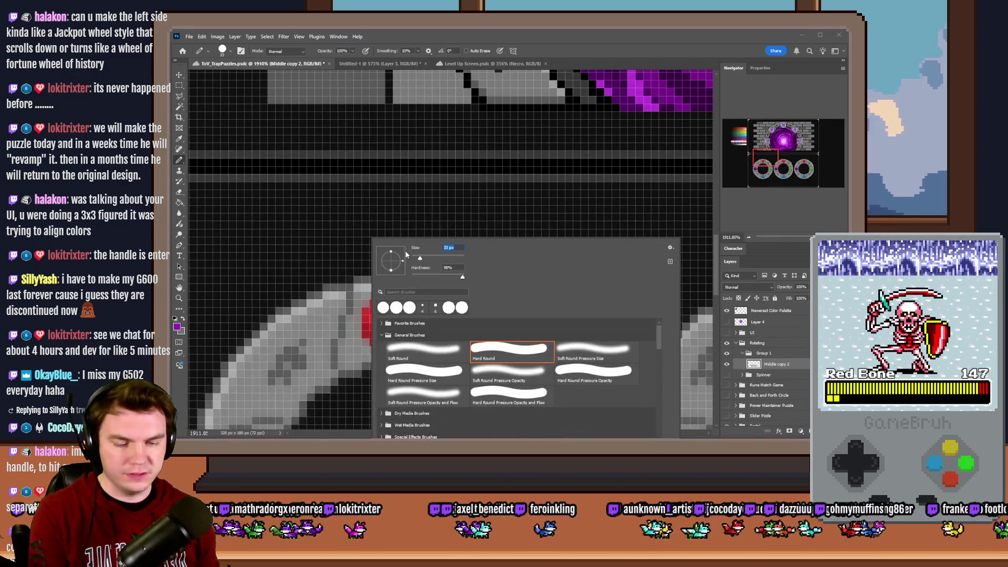
{"action": "key", "text": "Return"}
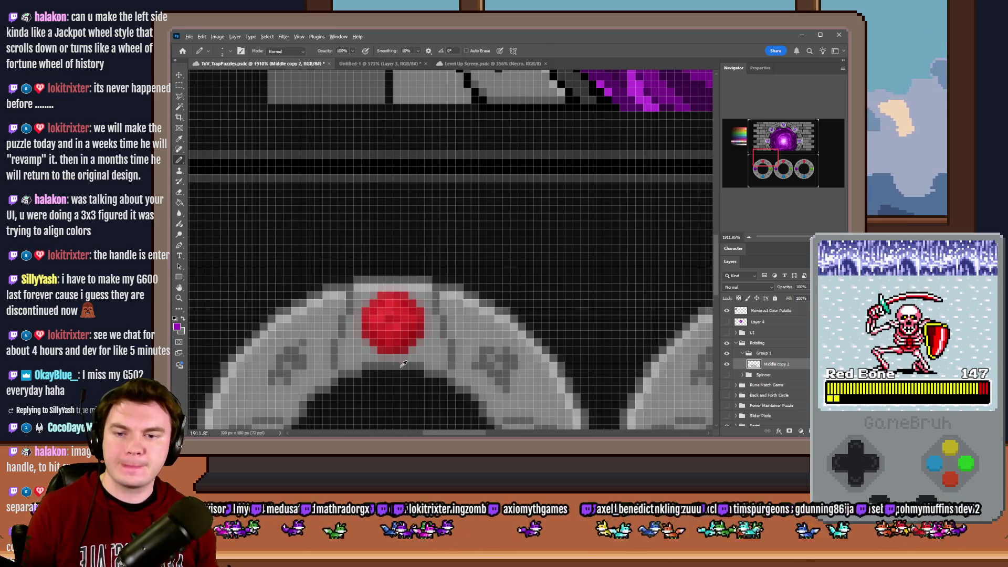
{"action": "scroll", "coordinate": [408, 367], "scroll_direction": "up", "scroll_amount": 2}
{"action": "scroll", "coordinate": [377, 272], "scroll_direction": "up", "scroll_amount": 2}
- Pencil a small grey diamond outline above the left ring's red gem and duplicate its layer
{"action": "left_click", "coordinate": [434, 220]}
{"action": "mouse_move", "coordinate": [437, 229]}
{"action": "left_mouse_down"}
{"action": "mouse_move", "coordinate": [455, 270]}
{"action": "mouse_move", "coordinate": [443, 281]}
{"action": "left_mouse_up"}
{"action": "left_click", "coordinate": [422, 293]}
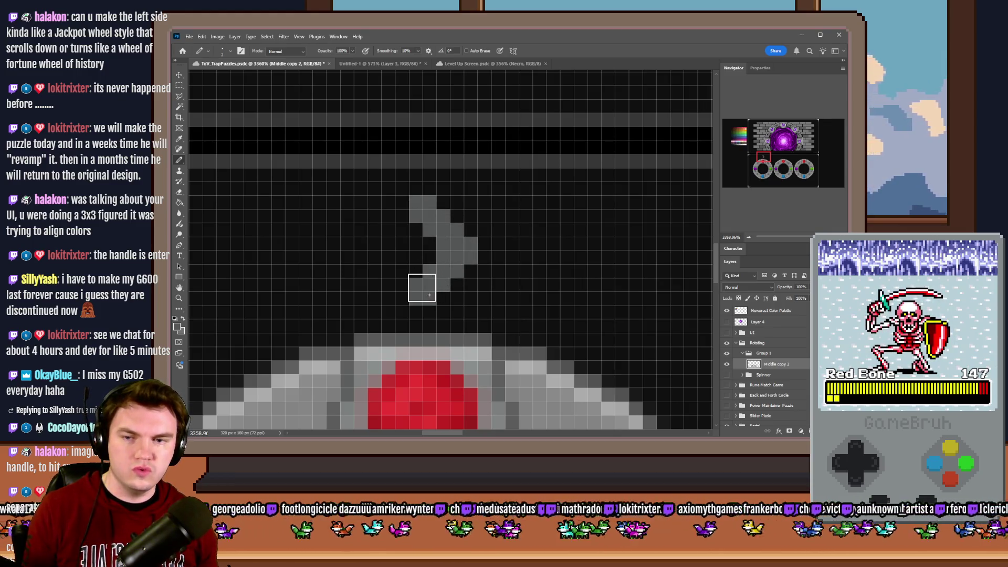
{"action": "mouse_move", "coordinate": [403, 243]}
{"action": "left_mouse_down"}
{"action": "mouse_move", "coordinate": [407, 235]}
{"action": "mouse_move", "coordinate": [403, 256]}
{"action": "mouse_move", "coordinate": [382, 249]}
{"action": "mouse_move", "coordinate": [405, 276]}
{"action": "mouse_move", "coordinate": [408, 260]}
{"action": "mouse_move", "coordinate": [375, 292]}
{"action": "left_mouse_up"}
{"action": "left_click", "coordinate": [178, 84]}
{"action": "scroll", "coordinate": [425, 252], "scroll_direction": "down", "scroll_amount": 2}
{"action": "scroll", "coordinate": [425, 252], "scroll_direction": "down", "scroll_amount": 1}
{"action": "scroll", "coordinate": [425, 252], "scroll_direction": "up", "scroll_amount": 1}
{"action": "key", "text": "ctrl+j"}
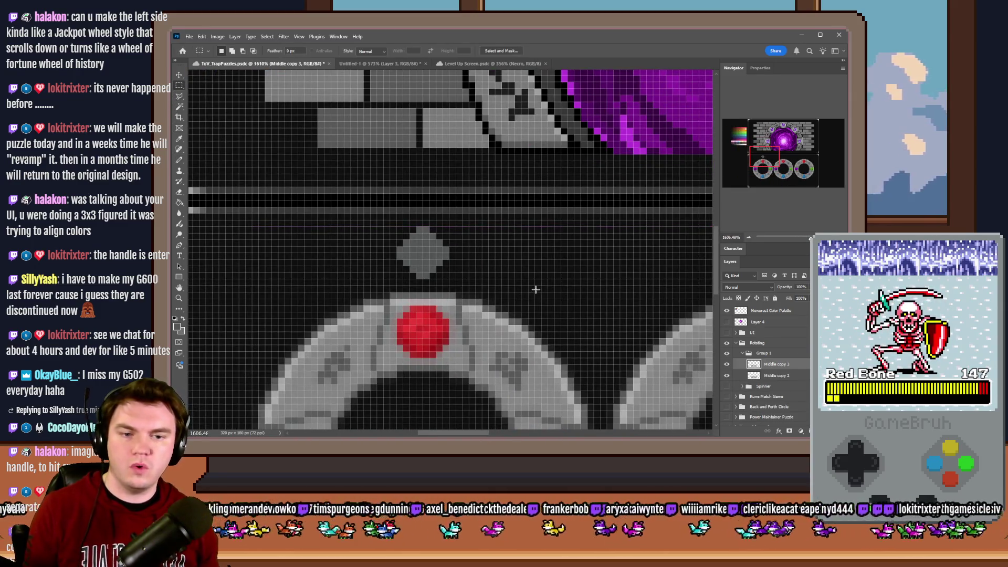
- Copy the diamond beside the original, nudge both one pixel apart and merge them into one set
{"action": "key", "text": "ctrl+e"}
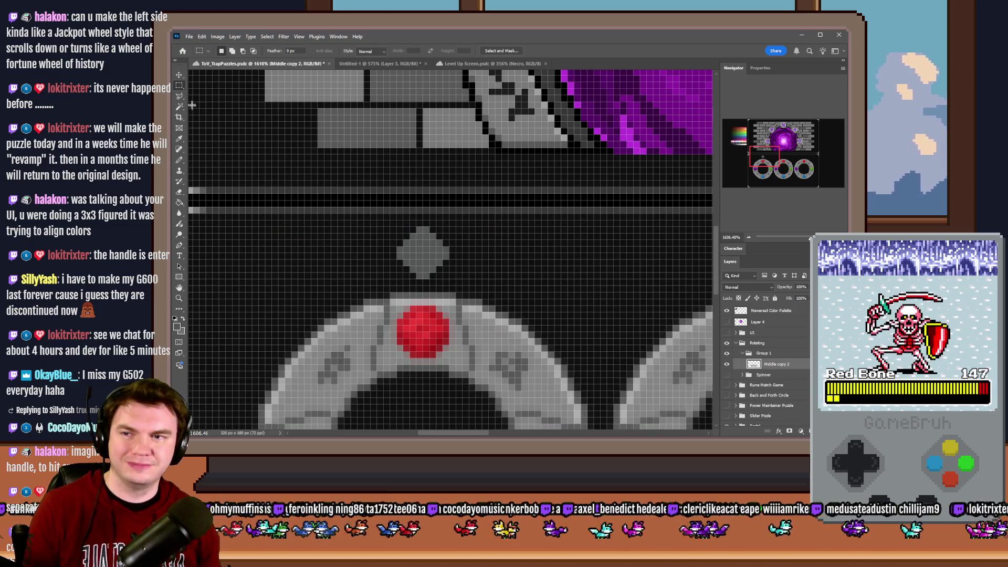
{"action": "key", "text": "ctrl+j"}
{"action": "left_click_drag", "start_coordinate": [426, 251], "coordinate": [413, 260]}
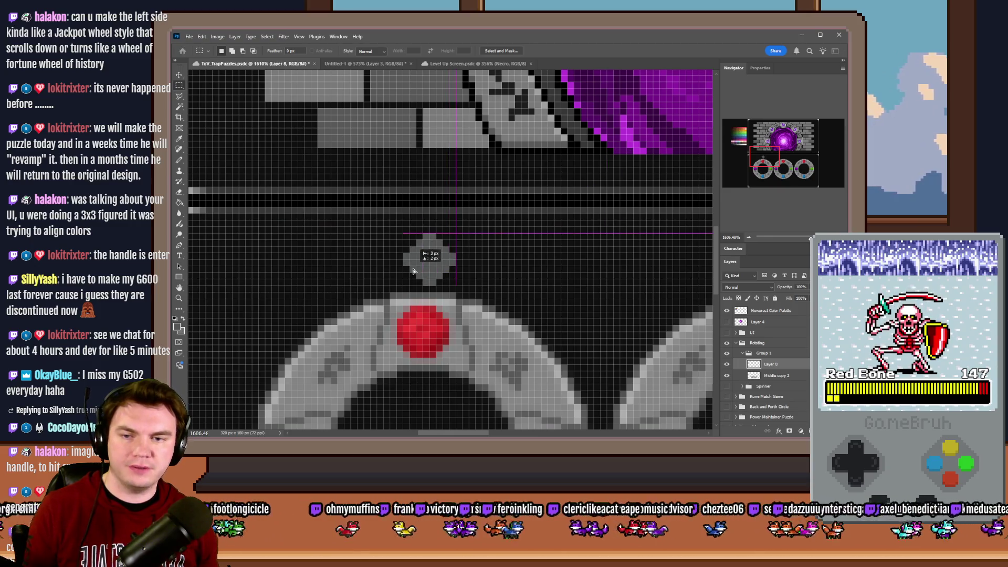
{"action": "mouse_move", "coordinate": [413, 260]}
{"action": "left_mouse_down"}
{"action": "mouse_move", "coordinate": [485, 265]}
{"action": "mouse_move", "coordinate": [362, 262]}
{"action": "left_mouse_up"}
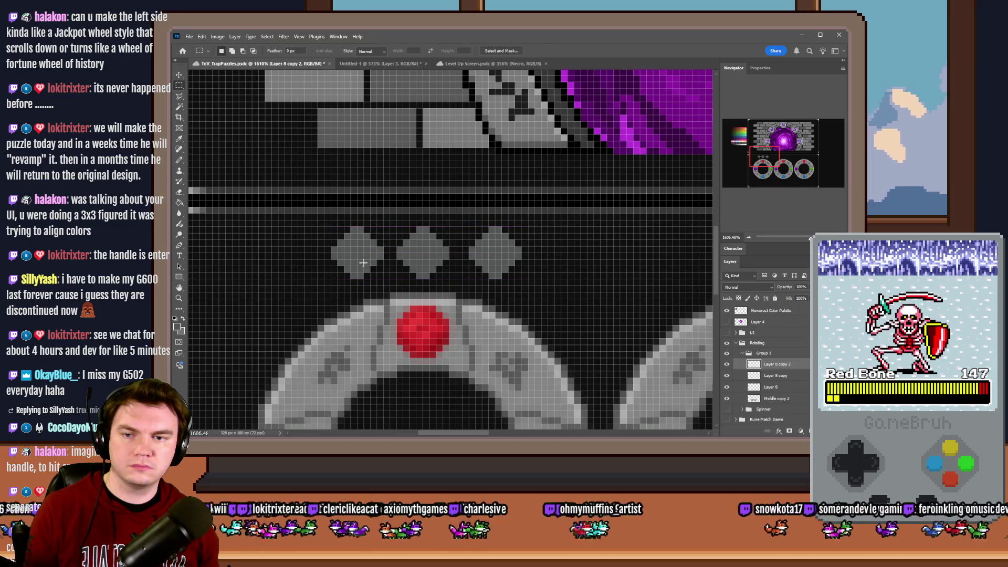
{"action": "key", "text": "Left"}
{"action": "key", "text": "Left"}
{"action": "key", "text": "Left"}
{"action": "key", "text": "Left"}
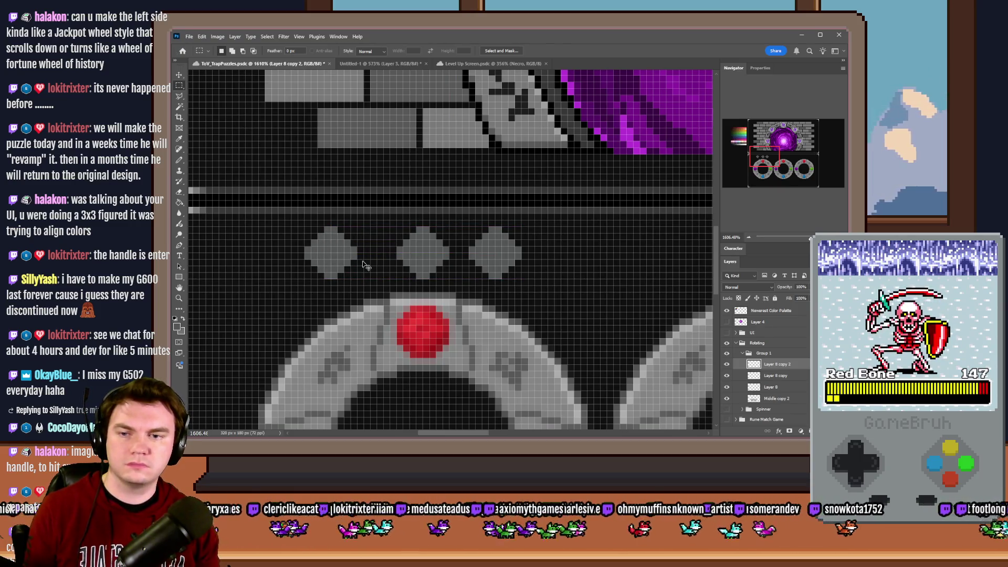
{"action": "left_click", "coordinate": [785, 382]}
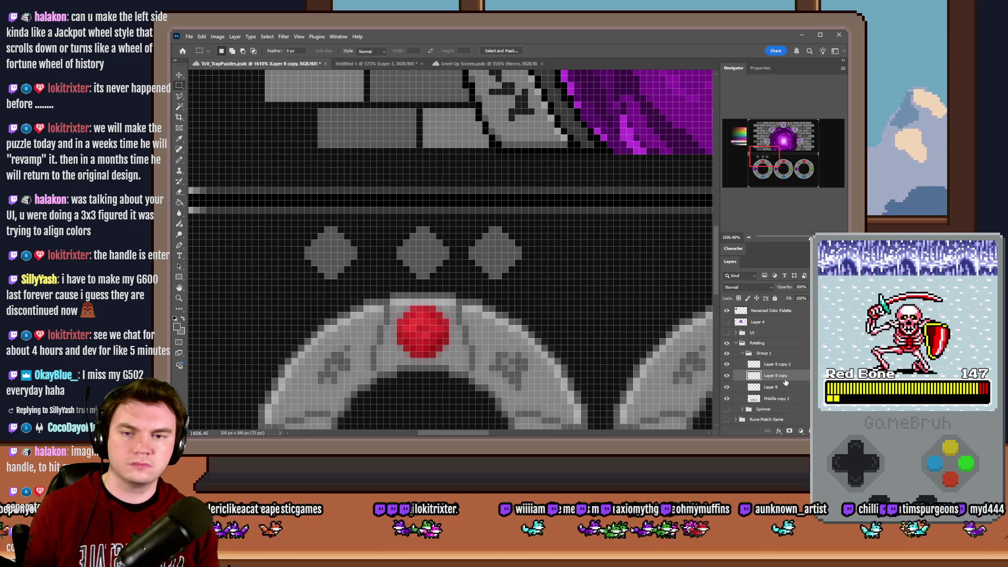
{"action": "key", "text": "Right"}
{"action": "key", "text": "Right"}
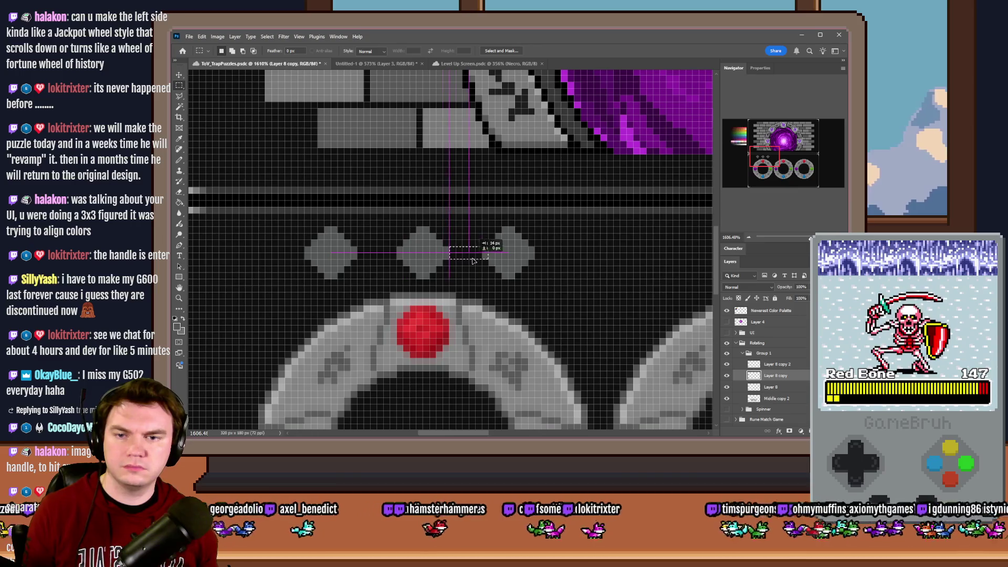
{"action": "key", "text": "Right"}
{"action": "key", "text": "ctrl+e"}
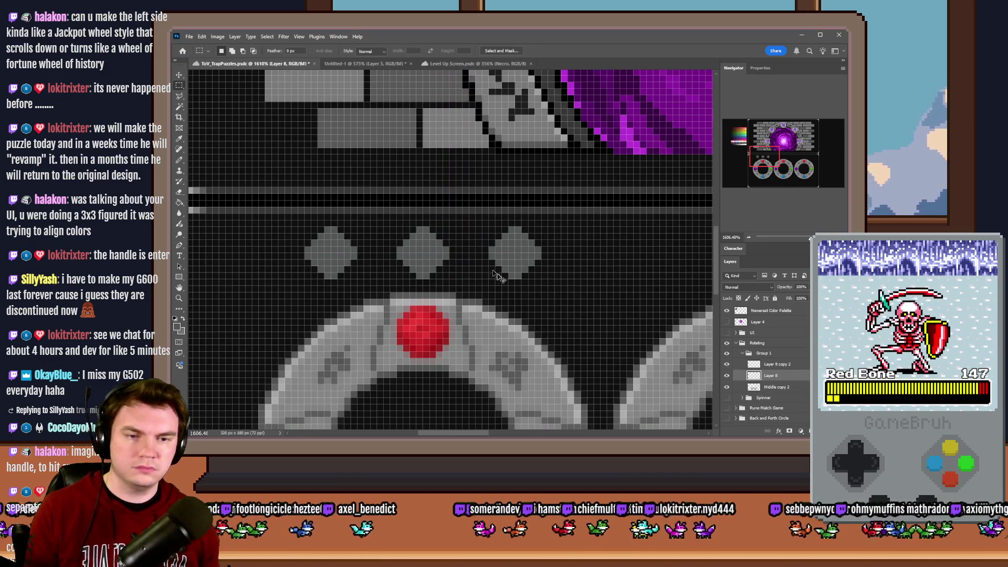
{"action": "key", "text": "ctrl+e"}
{"action": "scroll", "coordinate": [383, 300], "scroll_direction": "down", "scroll_amount": 5}
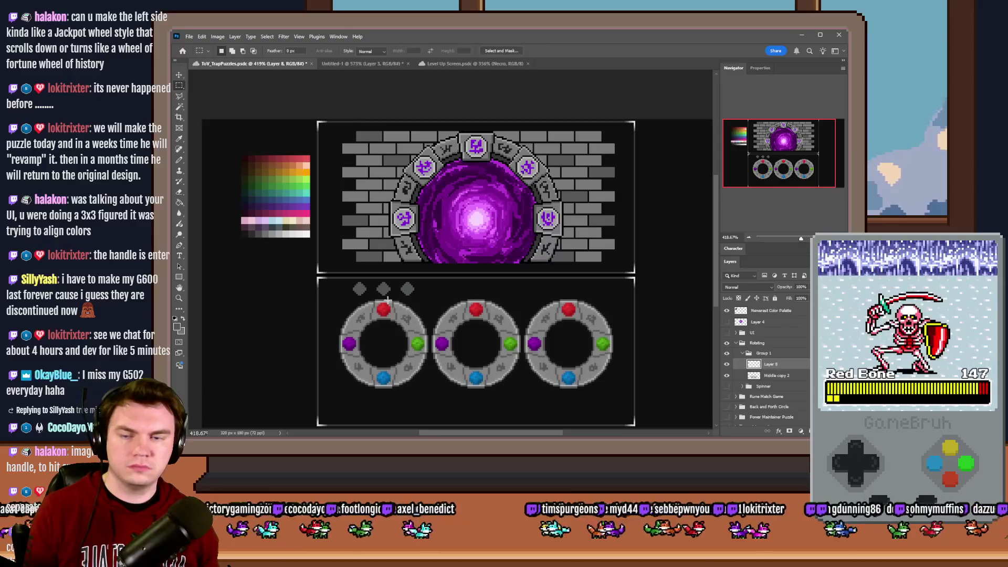
- Copy the diamond set above the middle and right rings
{"action": "key", "text": "ctrl+j"}
{"action": "scroll", "coordinate": [388, 301], "scroll_direction": "up", "scroll_amount": 1}
{"action": "scroll", "coordinate": [388, 301], "scroll_direction": "up", "scroll_amount": 1}
{"action": "scroll", "coordinate": [391, 296], "scroll_direction": "up", "scroll_amount": 1}
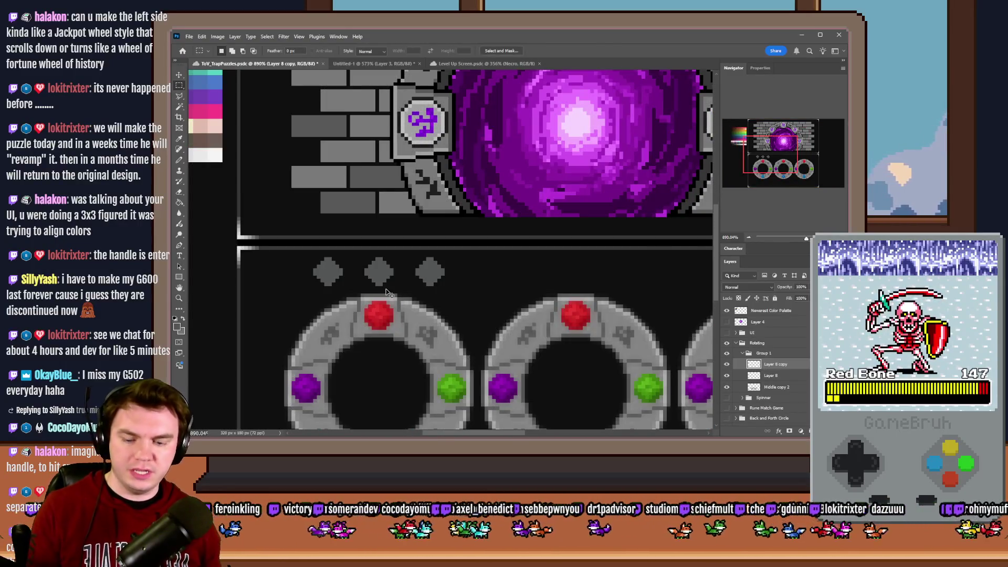
{"action": "left_click_drag", "start_coordinate": [386, 289], "coordinate": [583, 289]}
{"action": "scroll", "coordinate": [360, 307], "scroll_direction": "up", "scroll_amount": 1}
{"action": "scroll", "coordinate": [359, 307], "scroll_direction": "down", "scroll_amount": 3}
{"action": "scroll", "coordinate": [532, 307], "scroll_direction": "up", "scroll_amount": 3}
{"action": "left_click_drag", "start_coordinate": [395, 300], "coordinate": [573, 300]}
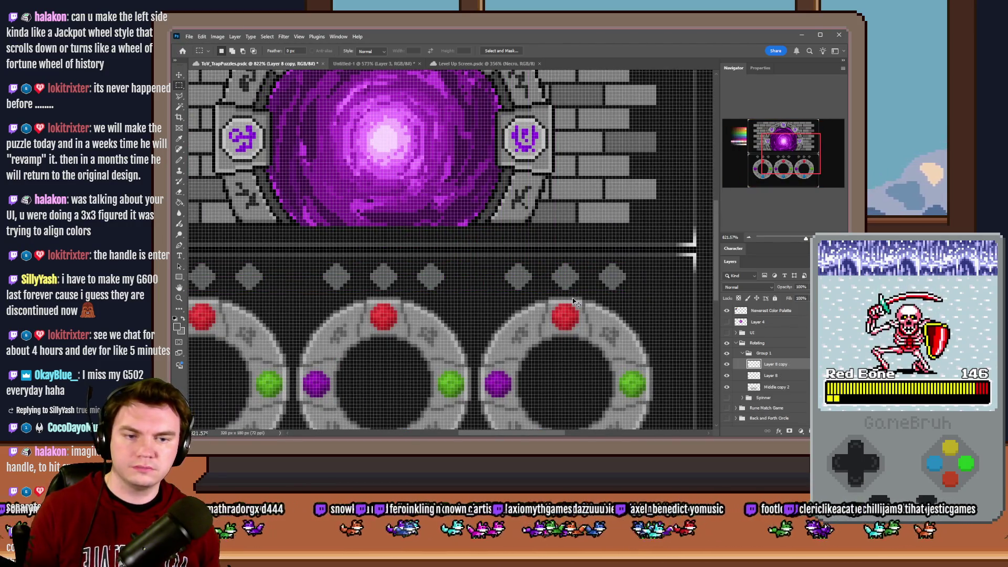
{"action": "scroll", "coordinate": [513, 296], "scroll_direction": "down", "scroll_amount": 2}
{"action": "scroll", "coordinate": [475, 292], "scroll_direction": "down", "scroll_amount": 1}
{"action": "scroll", "coordinate": [476, 290], "scroll_direction": "down", "scroll_amount": 1}
{"action": "scroll", "coordinate": [477, 323], "scroll_direction": "up", "scroll_amount": 2}
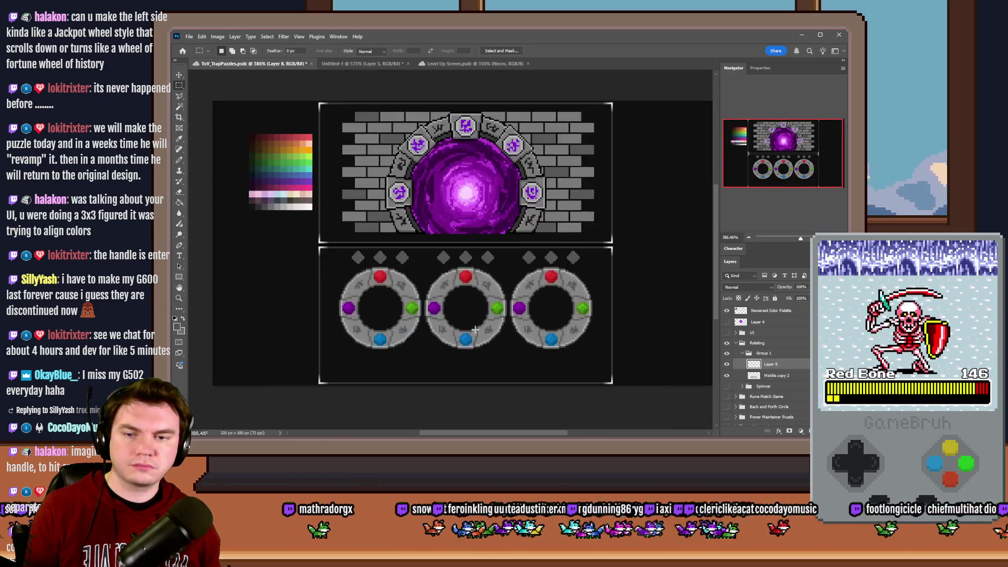
{"action": "scroll", "coordinate": [476, 330], "scroll_direction": "up", "scroll_amount": 1}
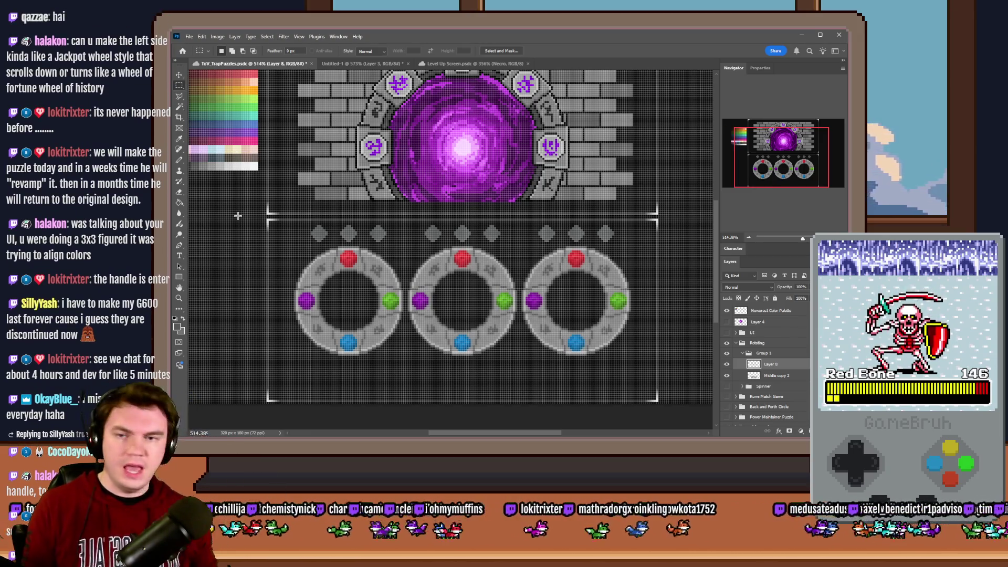
- Fill a wide marquee strip below the rings with light grey to make a bar
{"action": "left_click", "coordinate": [178, 161]}
{"action": "left_click", "coordinate": [178, 86]}
{"action": "scroll", "coordinate": [431, 229], "scroll_direction": "down", "scroll_amount": 5}
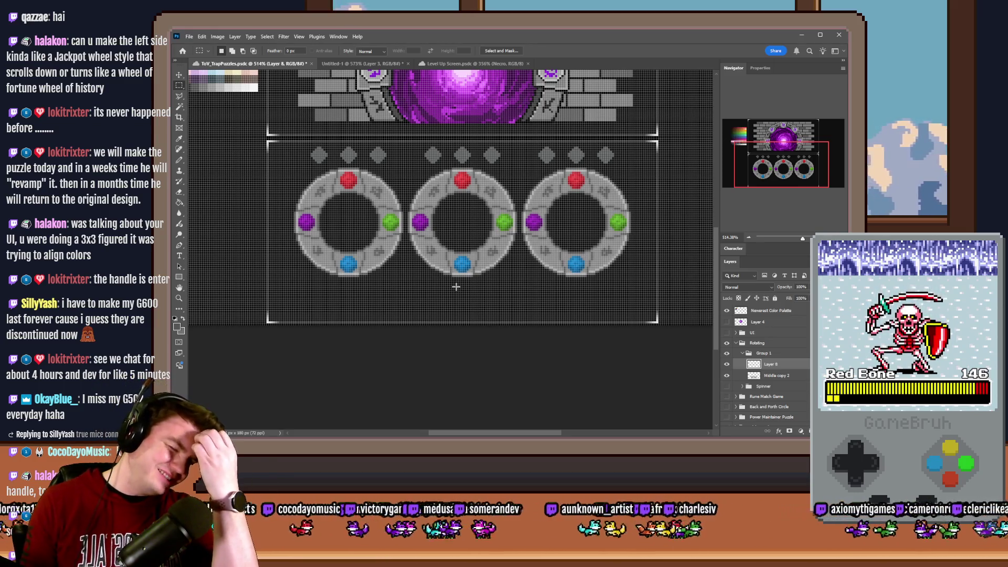
{"action": "left_click_drag", "start_coordinate": [387, 288], "coordinate": [535, 313]}
{"action": "key", "text": "g"}
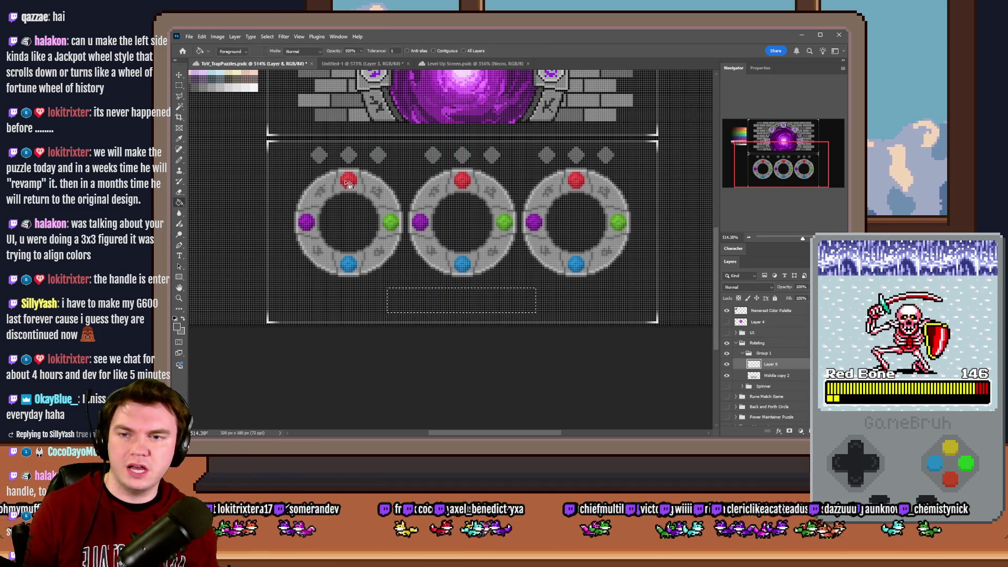
{"action": "left_click", "coordinate": [433, 297]}
{"action": "left_click", "coordinate": [178, 87]}
{"action": "left_click", "coordinate": [380, 327]}
{"action": "scroll", "coordinate": [379, 326], "scroll_direction": "up", "scroll_amount": 2}
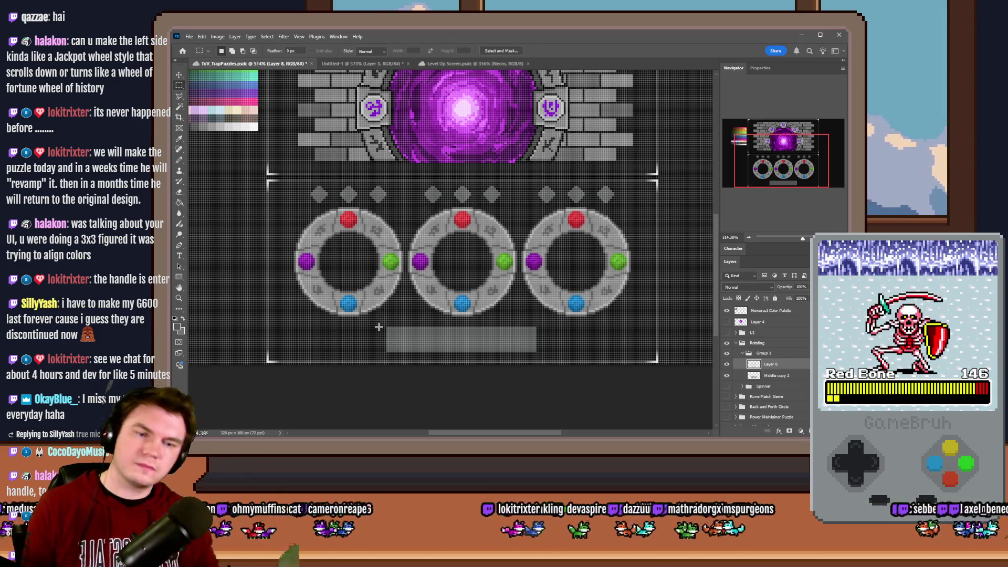
- Delete the Middle copy 2 layer holding the three stone rings
{"action": "left_click", "coordinate": [795, 376]}
{"action": "key", "text": "Delete"}
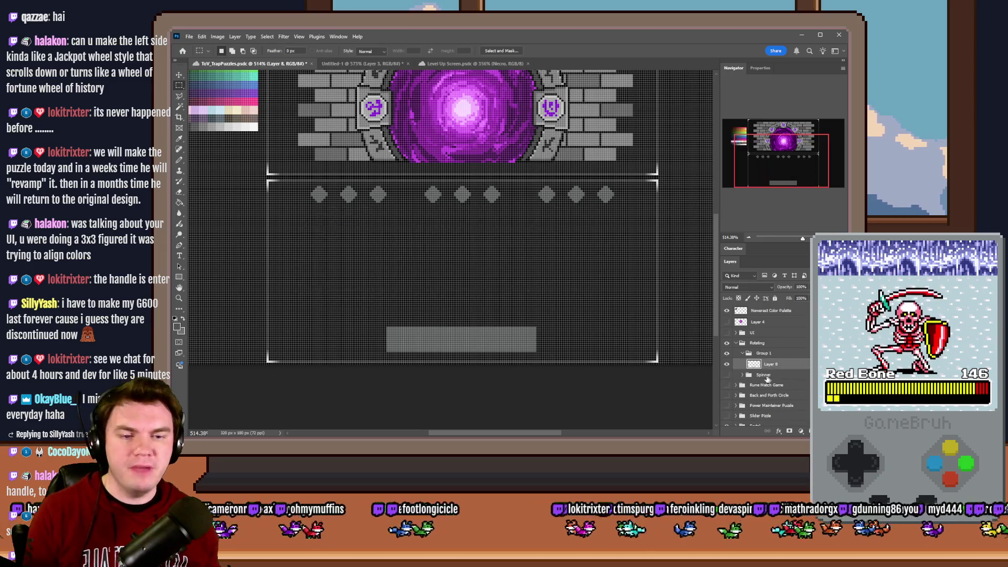
- Duplicate the Spinner group's Center gem dial and hide the full wheel again
{"action": "left_click", "coordinate": [726, 374]}
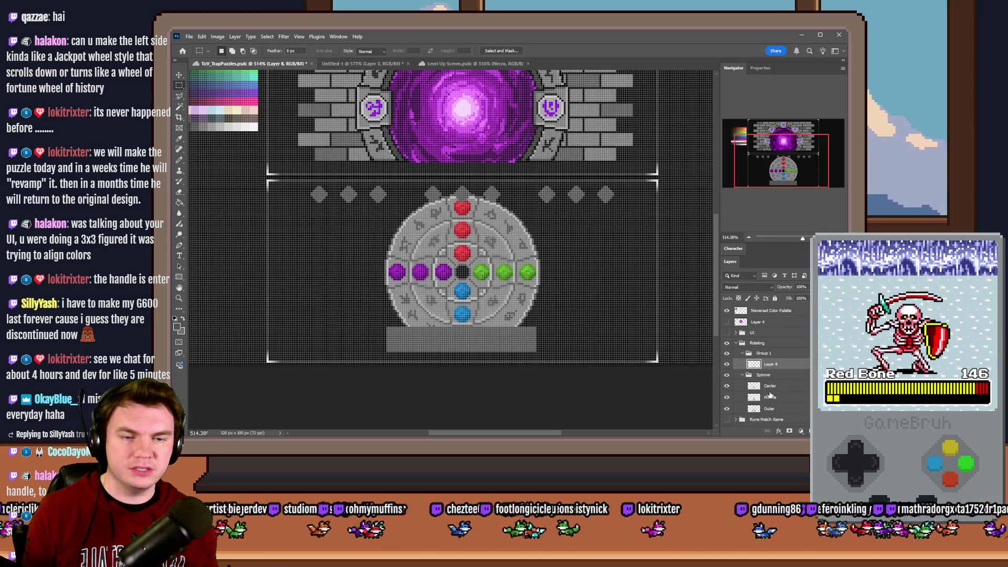
{"action": "left_click", "coordinate": [779, 403]}
{"action": "left_click", "coordinate": [759, 375]}
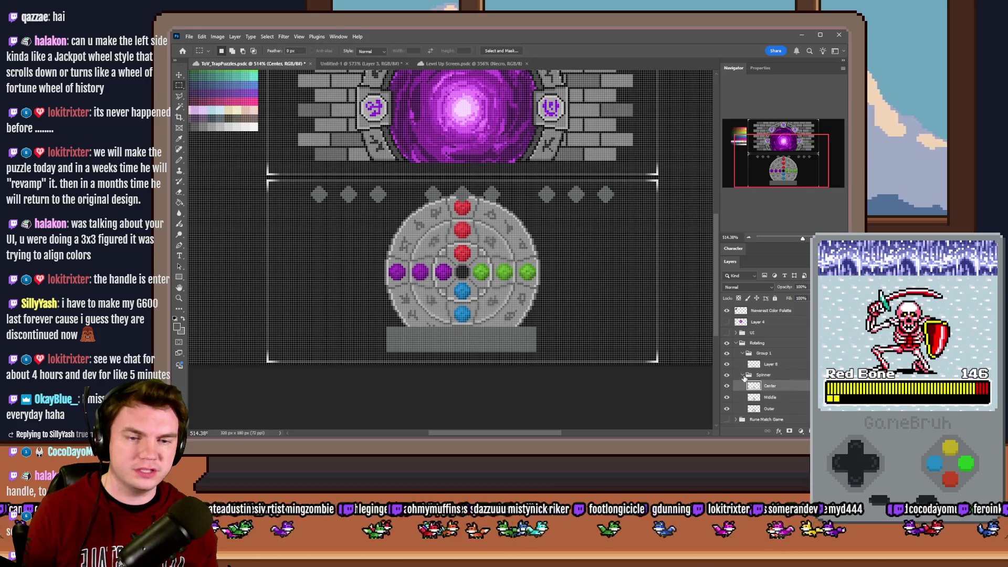
{"action": "left_click", "coordinate": [728, 377]}
{"action": "key", "text": "ctrl+v"}
- Place dial copies under each of the three diamond sets and merge them
{"action": "mouse_move", "coordinate": [464, 242]}
{"action": "left_mouse_down"}
{"action": "mouse_move", "coordinate": [476, 282]}
{"action": "mouse_move", "coordinate": [420, 265]}
{"action": "mouse_move", "coordinate": [391, 282]}
{"action": "left_mouse_up"}
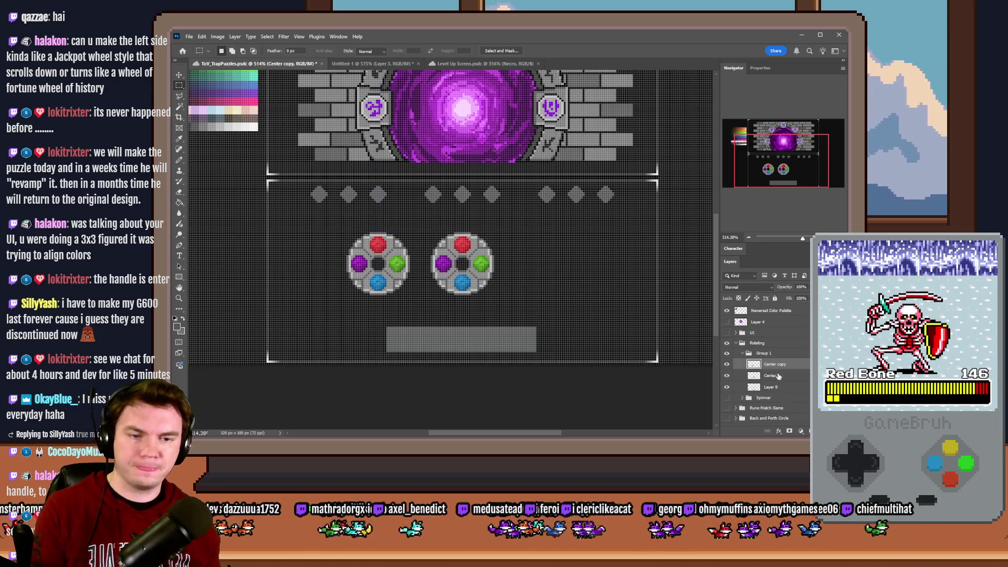
{"action": "mouse_move", "coordinate": [481, 279]}
{"action": "left_mouse_down"}
{"action": "mouse_move", "coordinate": [621, 307]}
{"action": "mouse_move", "coordinate": [596, 304]}
{"action": "left_mouse_up"}
{"action": "key", "text": "ctrl+e"}
{"action": "key", "text": "ctrl+e"}
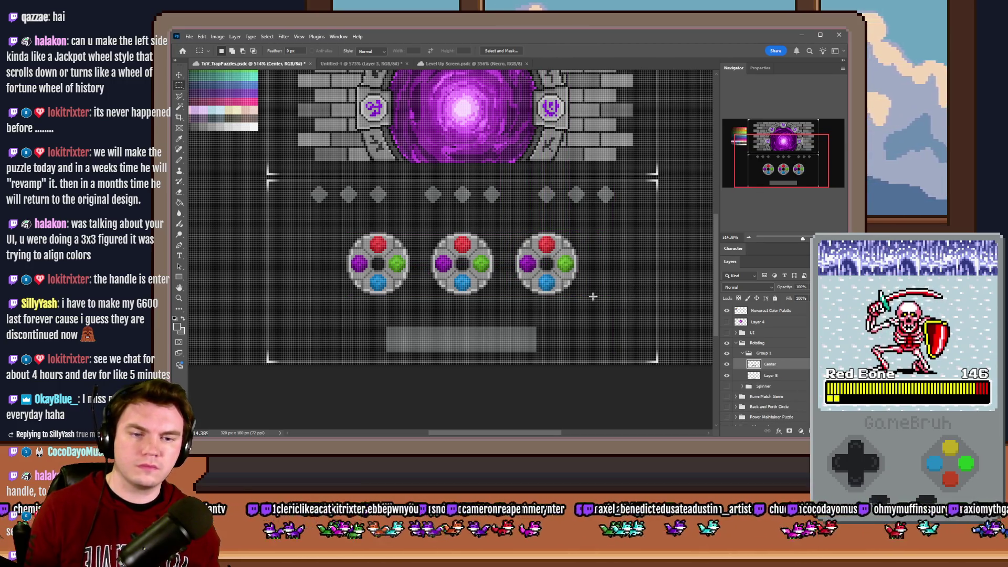
{"action": "scroll", "coordinate": [492, 295], "scroll_direction": "down", "scroll_amount": 1}
{"action": "scroll", "coordinate": [473, 291], "scroll_direction": "up", "scroll_amount": 2}
{"action": "scroll", "coordinate": [457, 285], "scroll_direction": "up", "scroll_amount": 1}
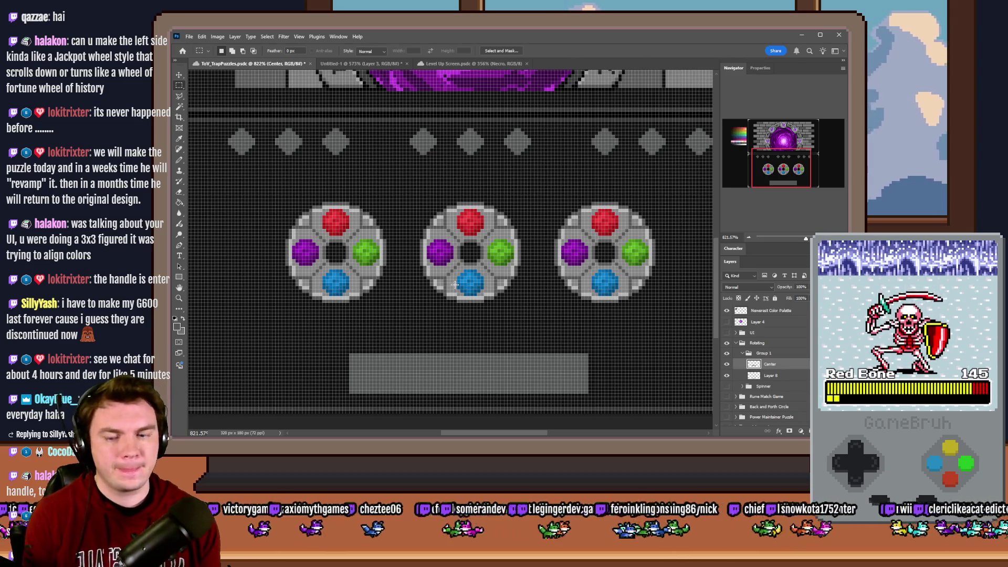
{"action": "scroll", "coordinate": [455, 285], "scroll_direction": "down", "scroll_amount": 2}
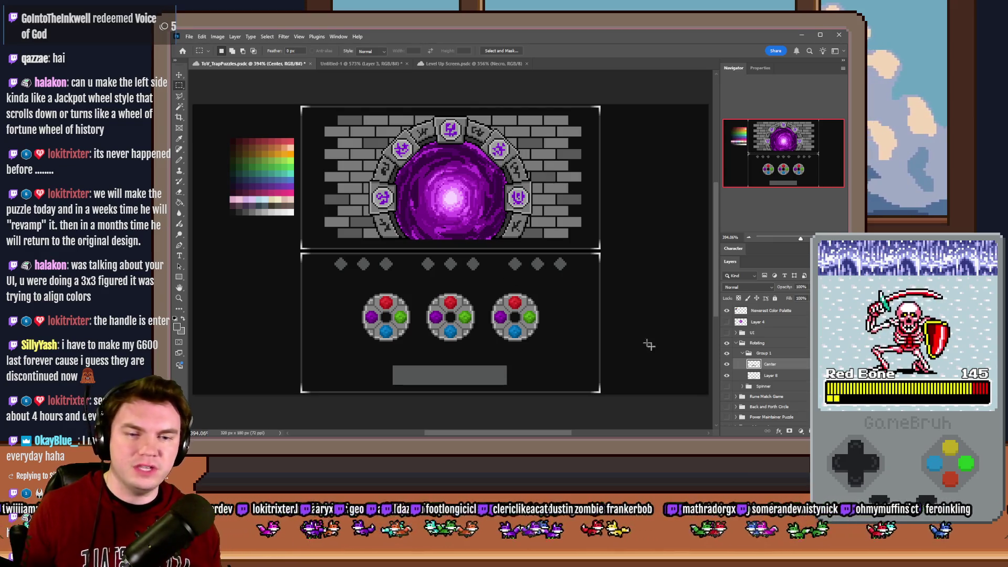
- Hide Group 1, show the Spinner wheel moved to the left half, then switch to RPG Maker
{"action": "left_click", "coordinate": [744, 356]}
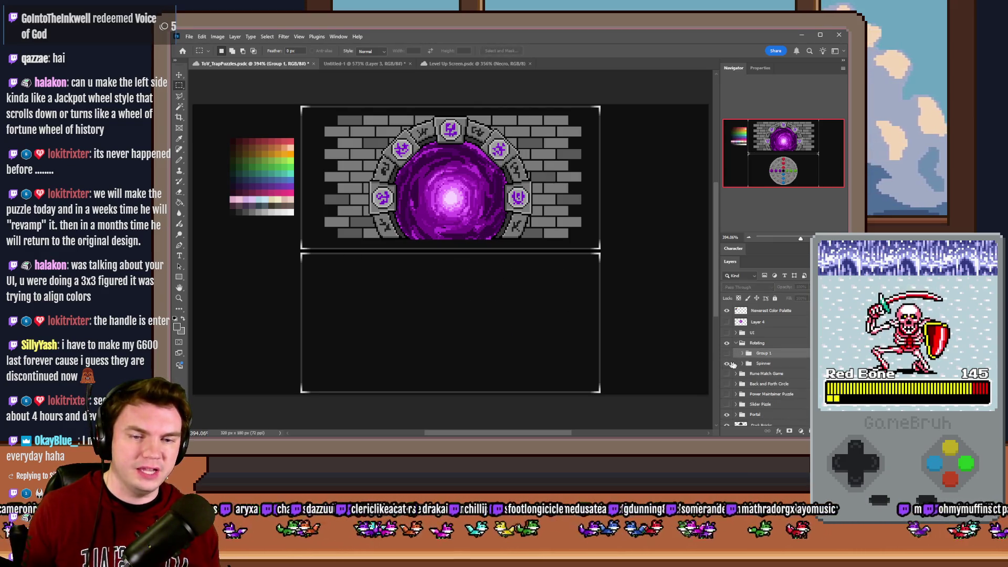
{"action": "left_click", "coordinate": [726, 364]}
{"action": "left_click_drag", "start_coordinate": [576, 320], "coordinate": [509, 325]}
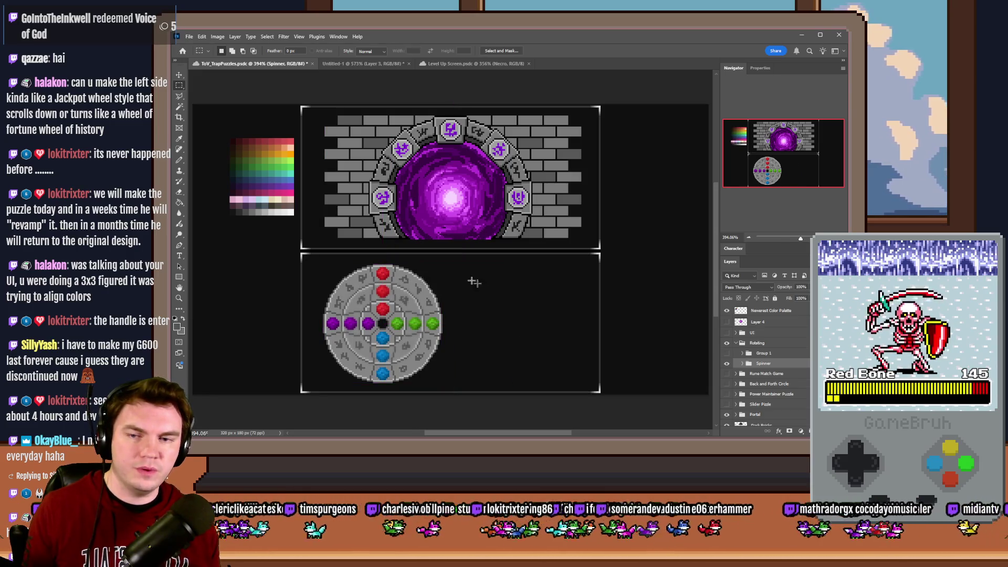
{"action": "left_click_drag", "start_coordinate": [458, 271], "coordinate": [573, 379]}
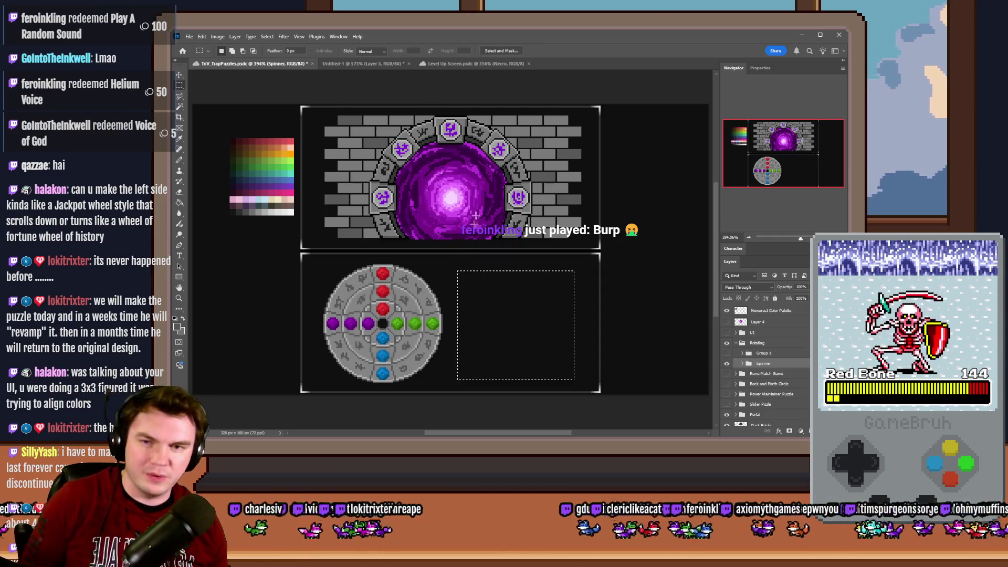
{"action": "key", "text": "alt+Tab"}
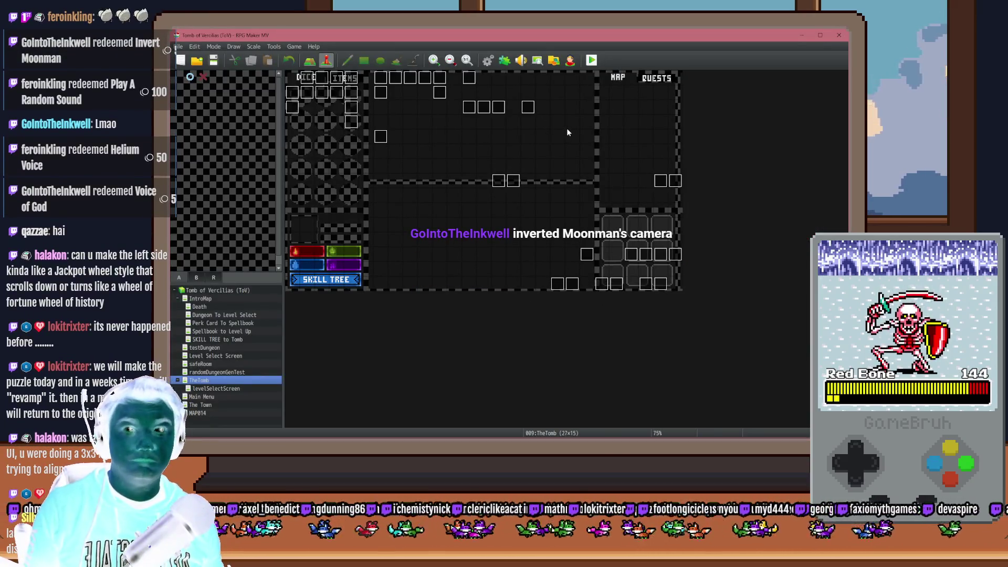
- Start a playtest, take the Spiked Pauldron perk and interact with the wall glyphs
{"action": "left_click", "coordinate": [592, 60]}
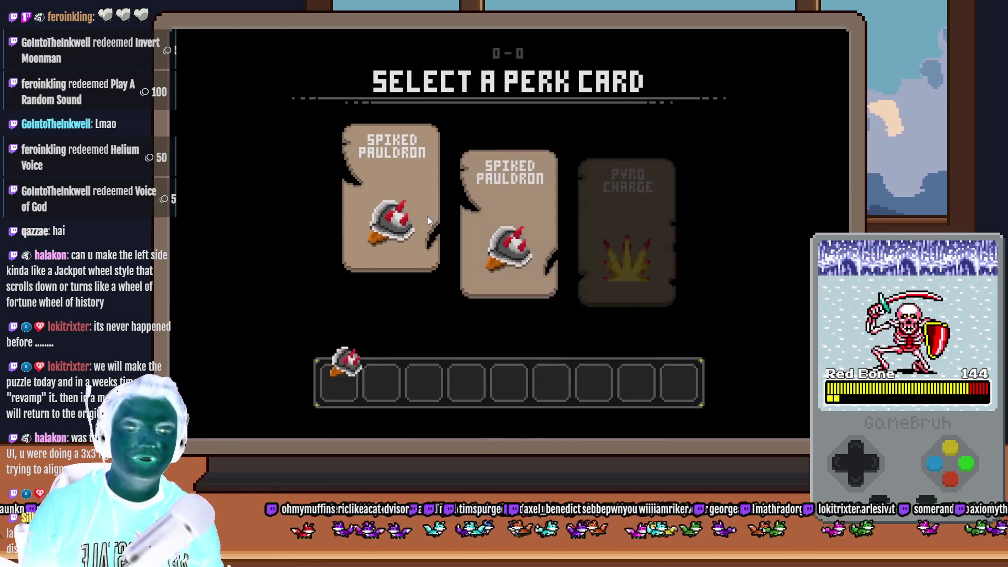
{"action": "left_click", "coordinate": [427, 221]}
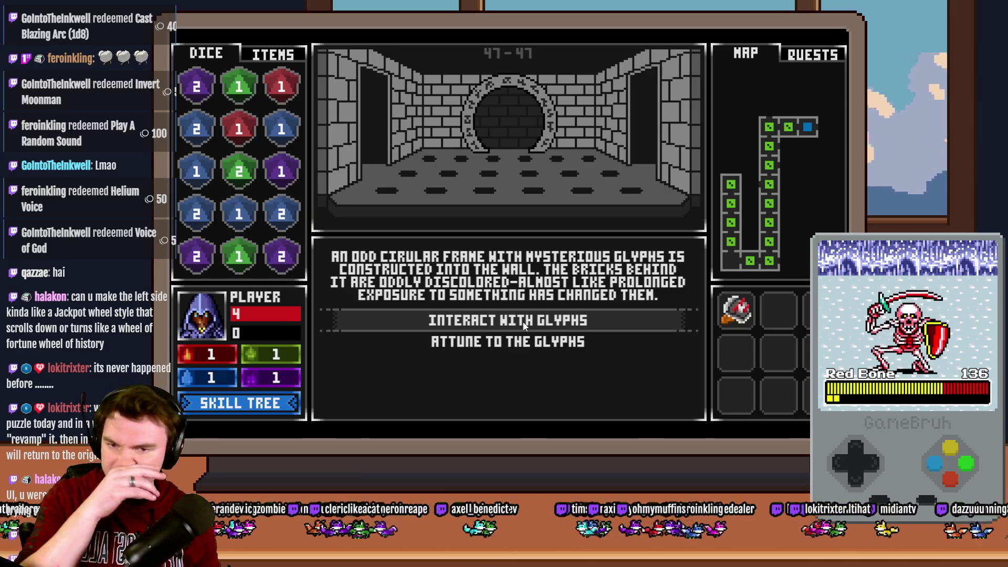
{"action": "left_click", "coordinate": [522, 321]}
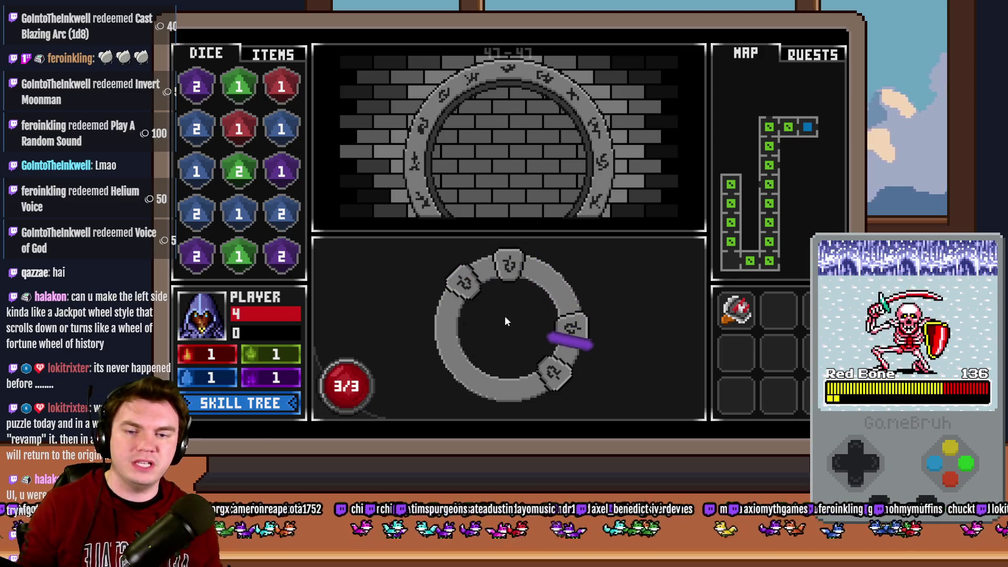
- Stop the rotating marker on the lower-right, right, upper-left and top glyphs to light them
{"action": "left_click", "coordinate": [505, 316]}
{"action": "left_click", "coordinate": [514, 312]}
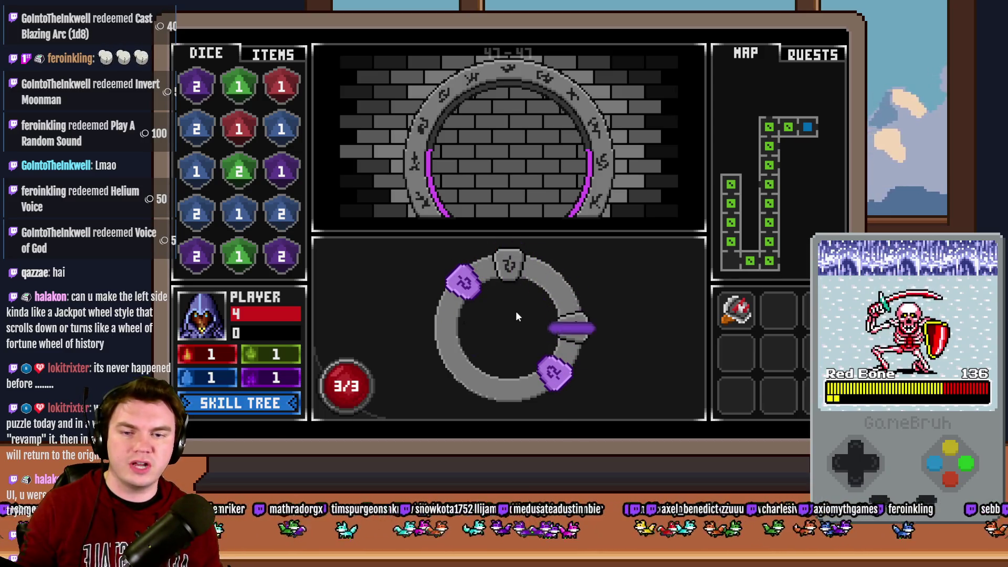
{"action": "left_click", "coordinate": [517, 311]}
{"action": "left_click", "coordinate": [517, 313]}
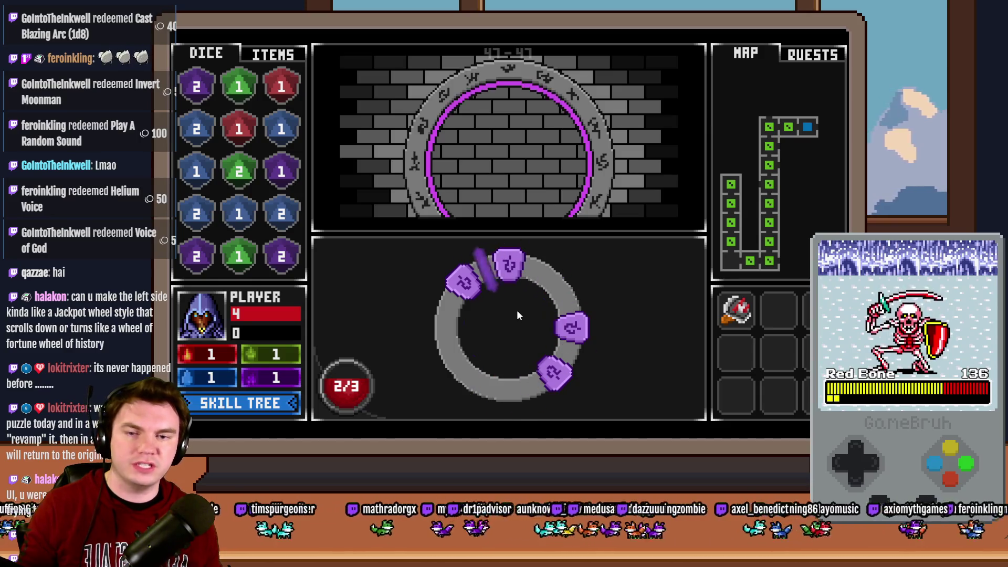
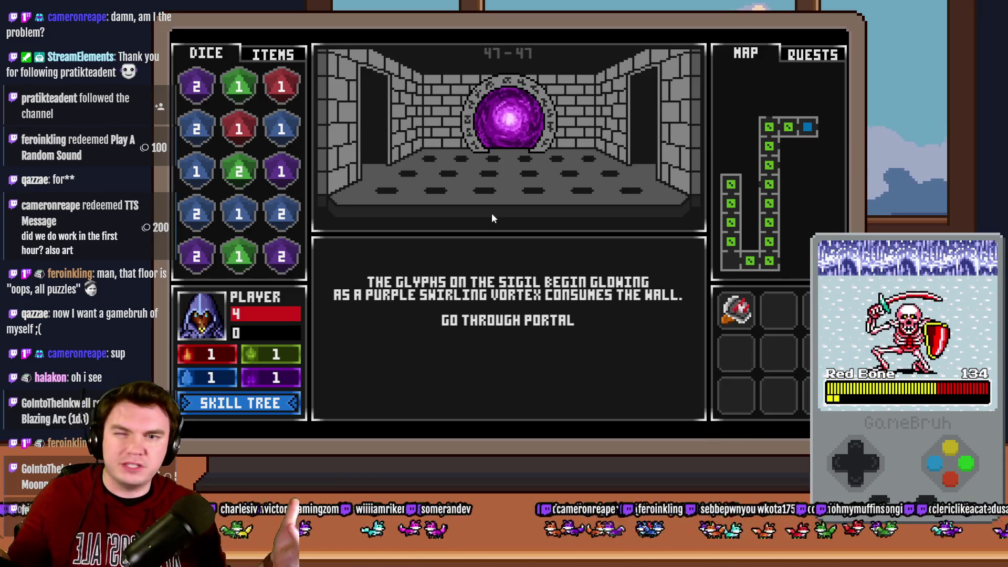
- Go through the portal and walk the corridors down to the next floor
{"action": "key", "text": "Return"}
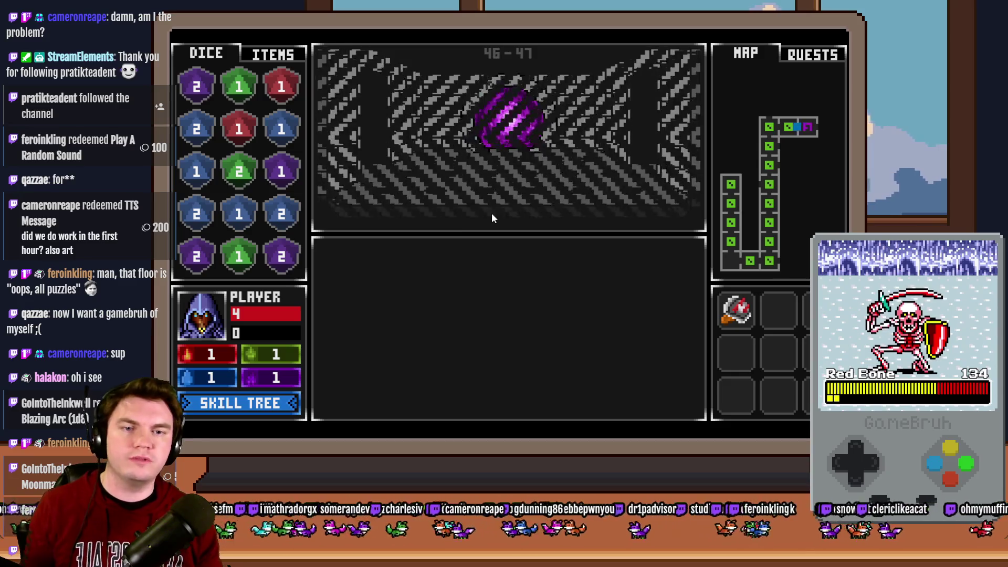
{"action": "key", "text": "Up"}
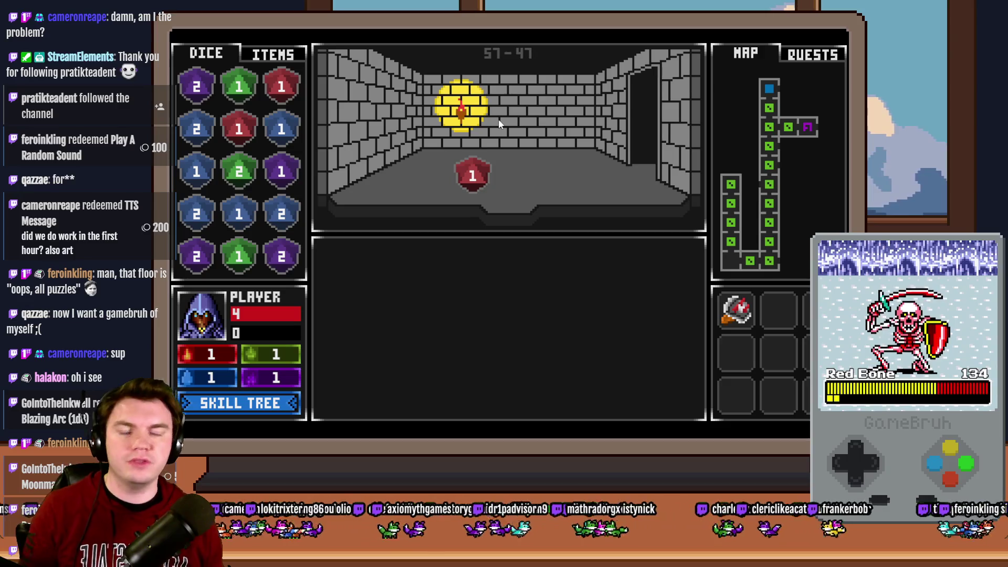
{"action": "key", "text": "Right"}
{"action": "key", "text": "Right"}
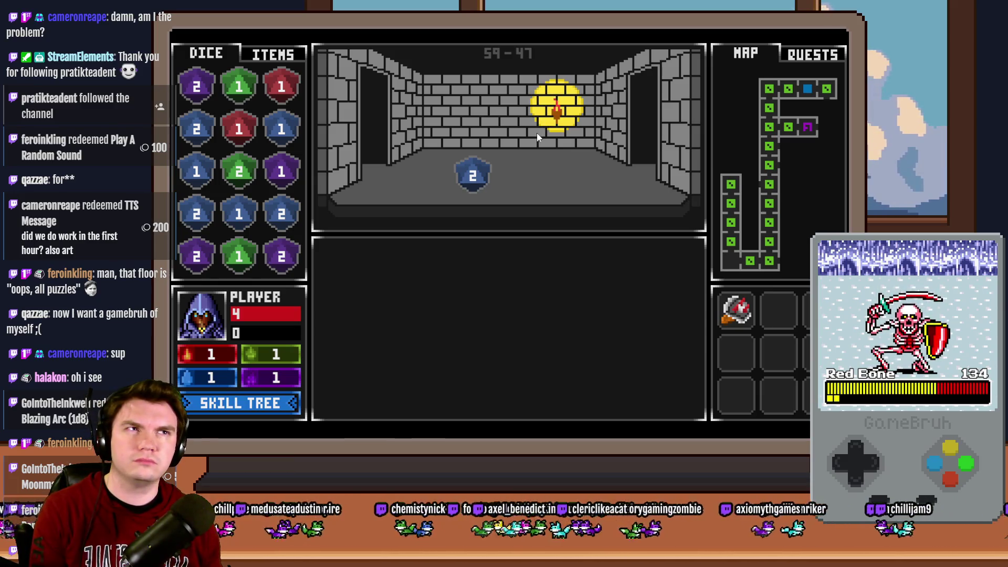
{"action": "key", "text": "Right"}
{"action": "key", "text": "Down"}
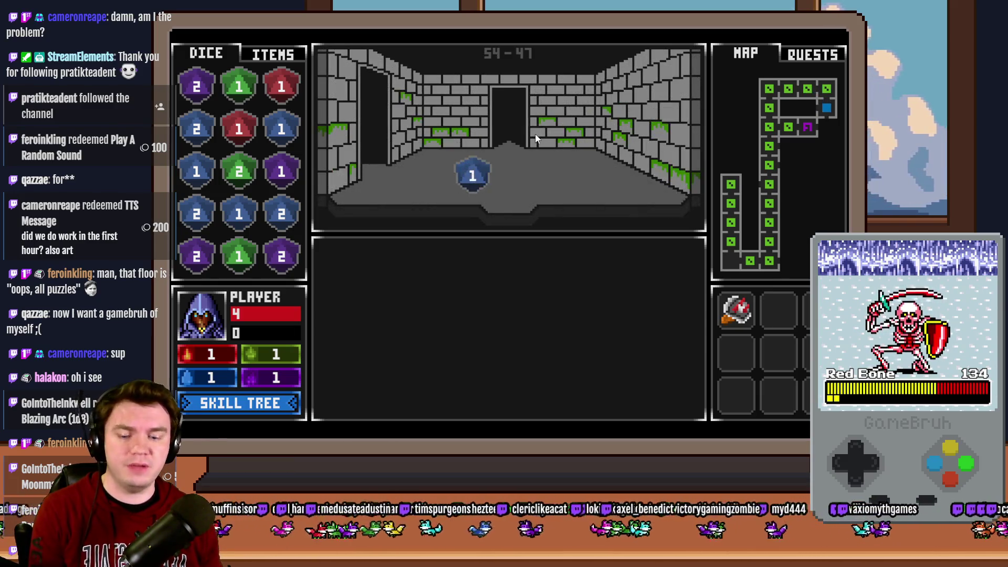
{"action": "key", "text": "Up"}
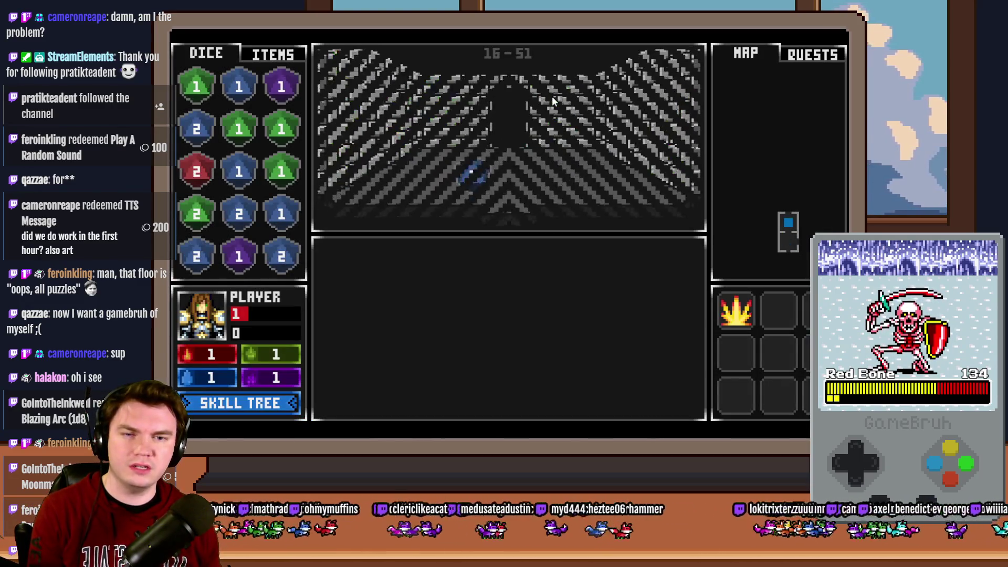
- Pick a perk card and head north through the vine room to the glyph-frame room at 51-51
{"action": "key", "text": "Up"}
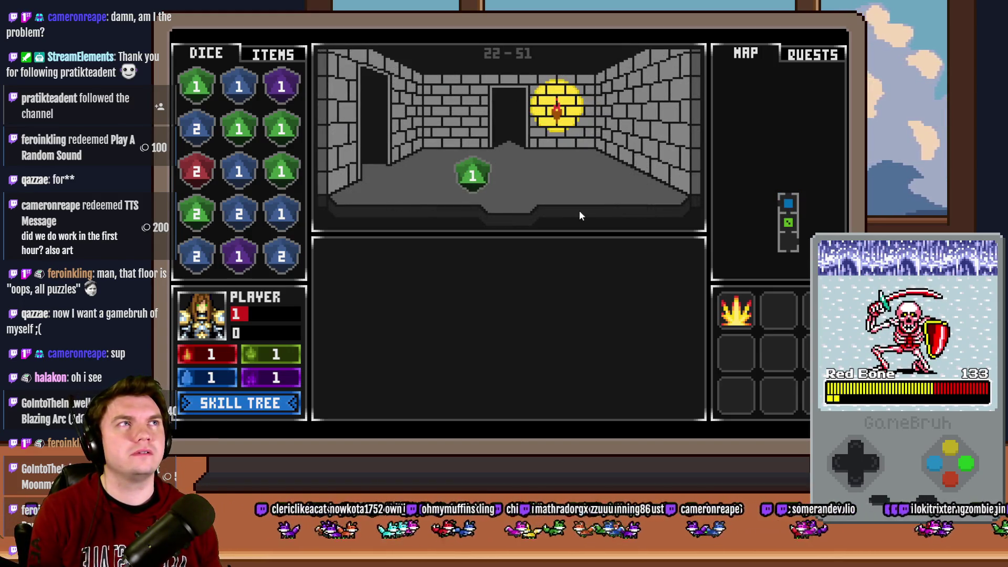
{"action": "key", "text": "Up"}
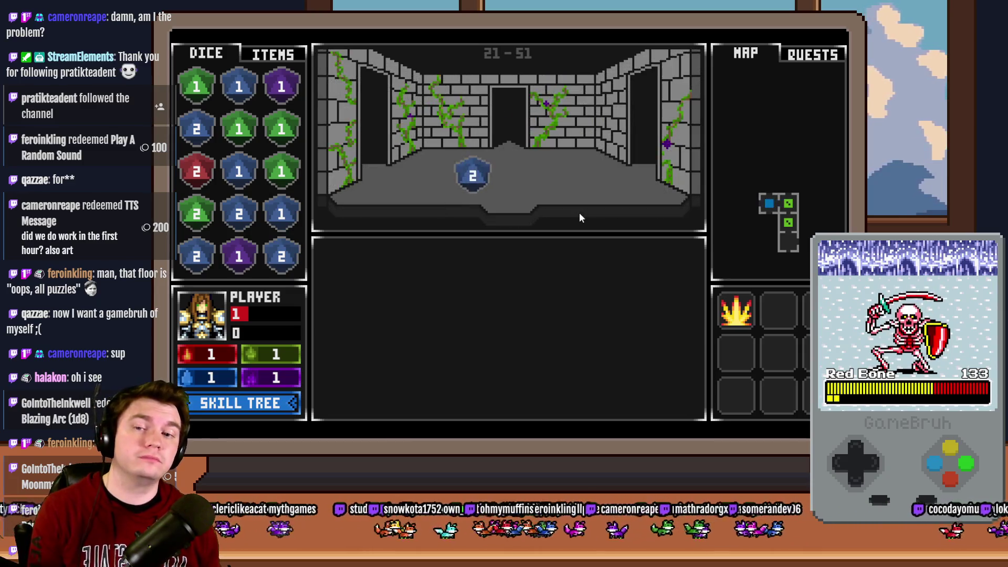
{"action": "key", "text": "Up"}
{"action": "key", "text": "Up"}
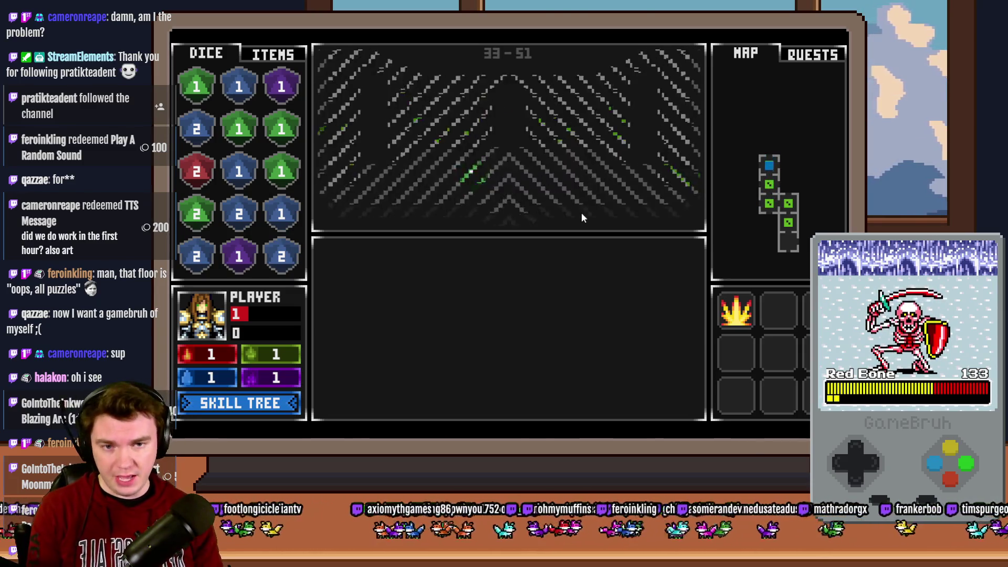
{"action": "key", "text": "Up"}
{"action": "key", "text": "Up"}
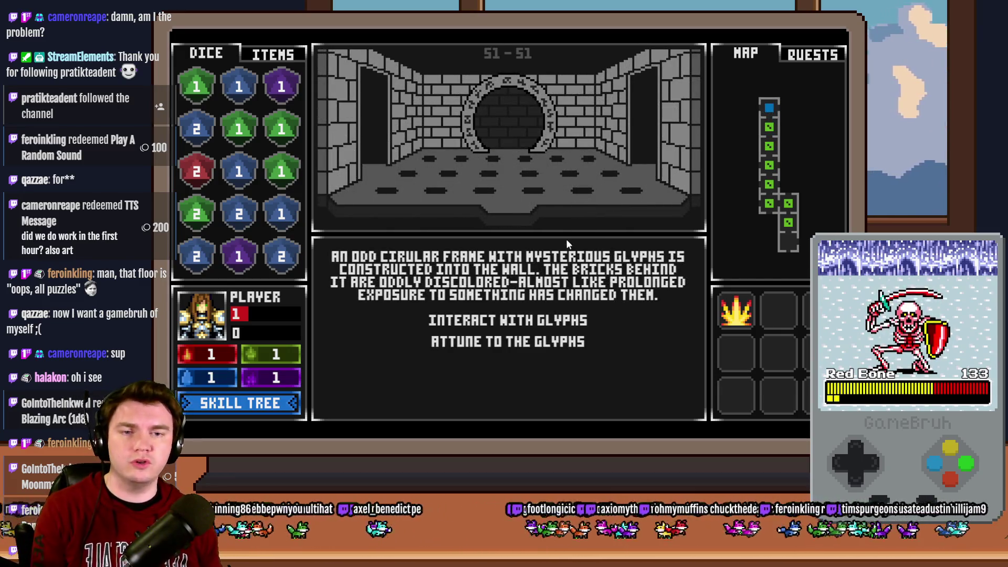
- Step out and back into the glyph room, then choose Interact With Glyphs
{"action": "key", "text": "Right"}
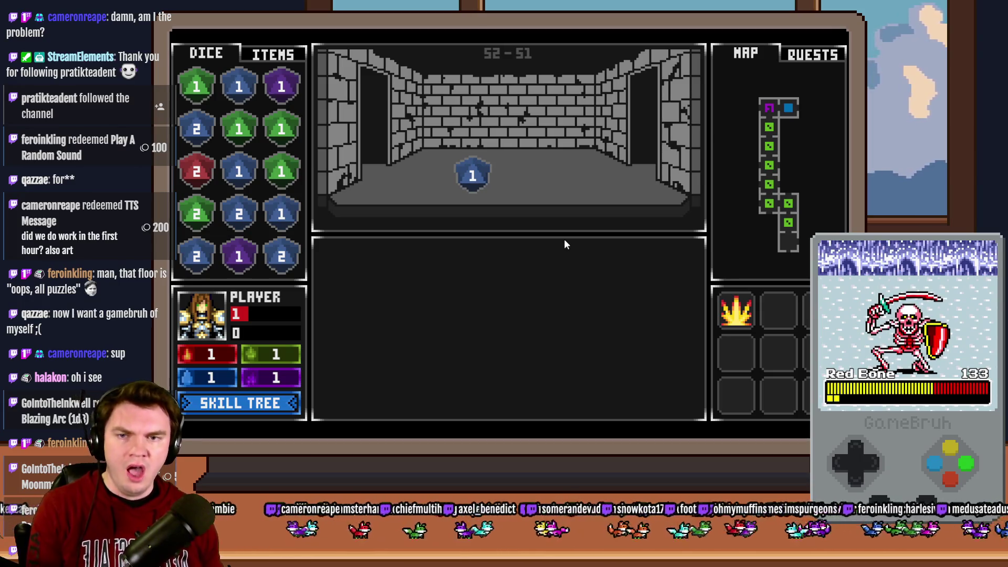
{"action": "key", "text": "Left"}
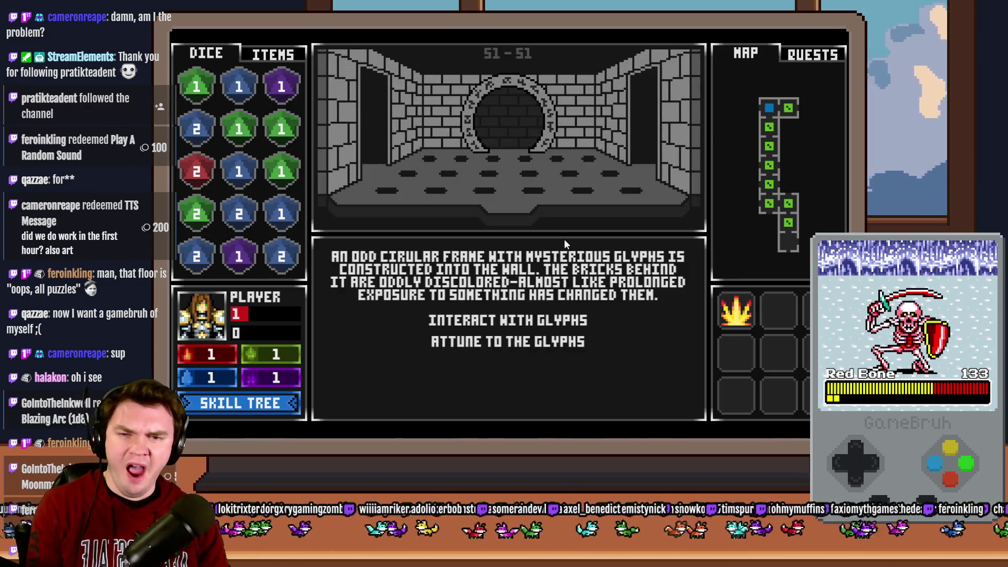
{"action": "left_click", "coordinate": [573, 318]}
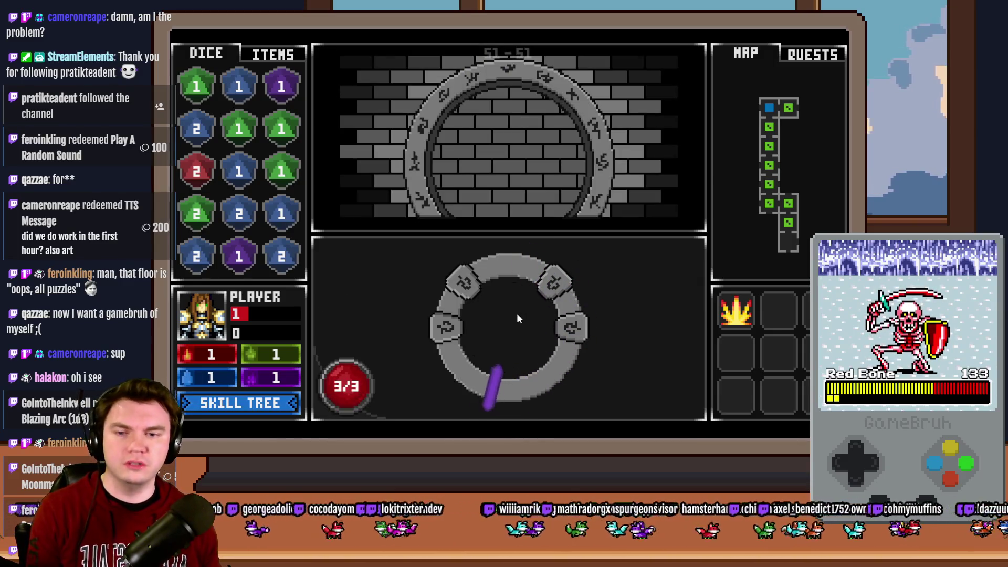
- Light all four glyphs on the ring so the purple portal opens, then end the playtest
{"action": "left_click", "coordinate": [510, 325]}
{"action": "left_click", "coordinate": [512, 322]}
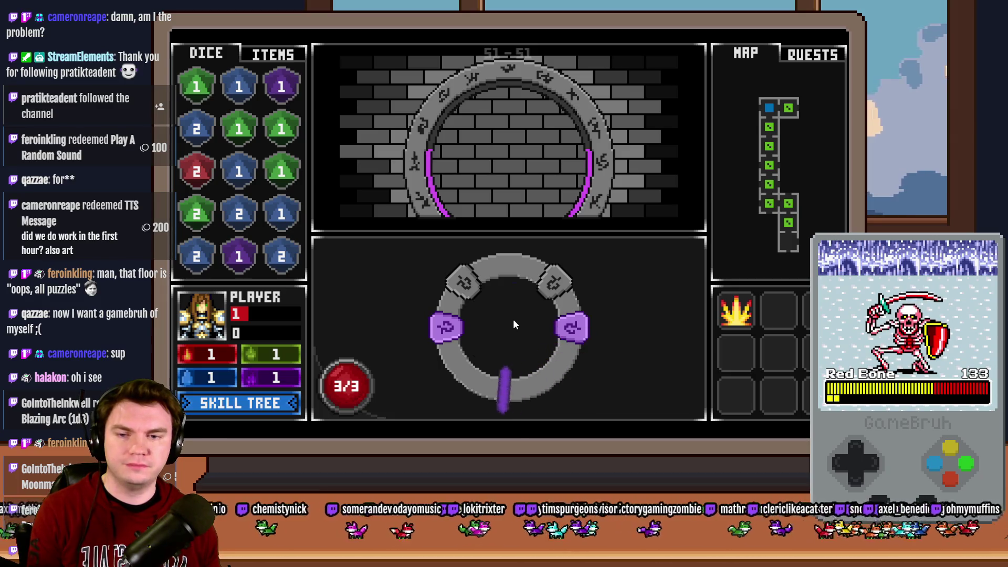
{"action": "left_click", "coordinate": [513, 318]}
{"action": "left_click", "coordinate": [516, 318]}
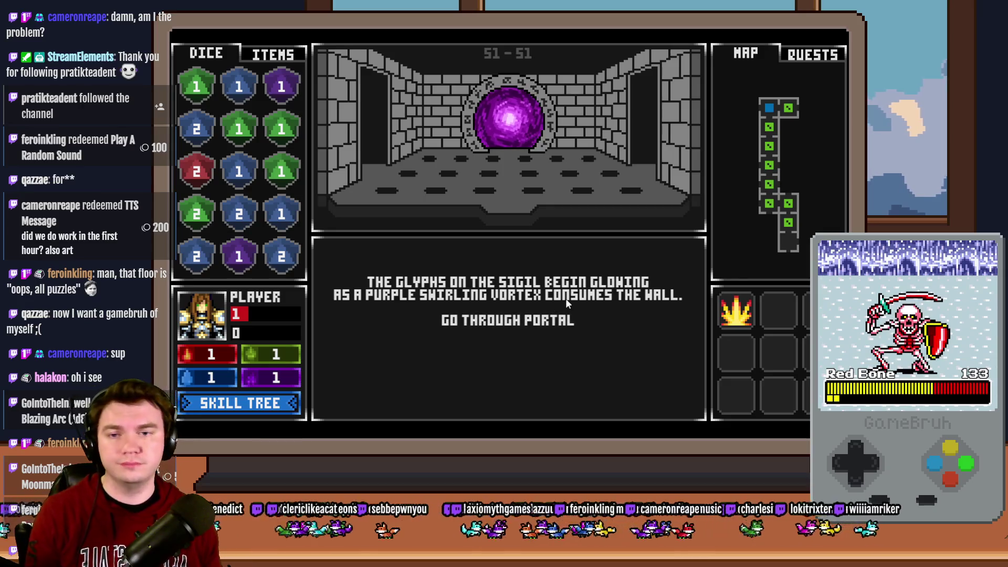
{"action": "key", "text": "alt+F4"}
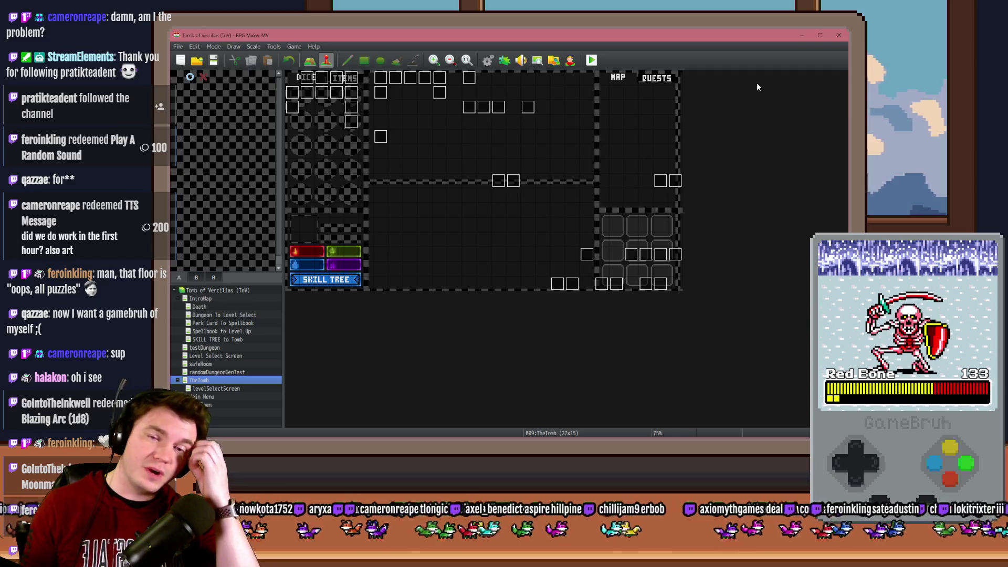
{"action": "key", "text": "alt+Tab"}
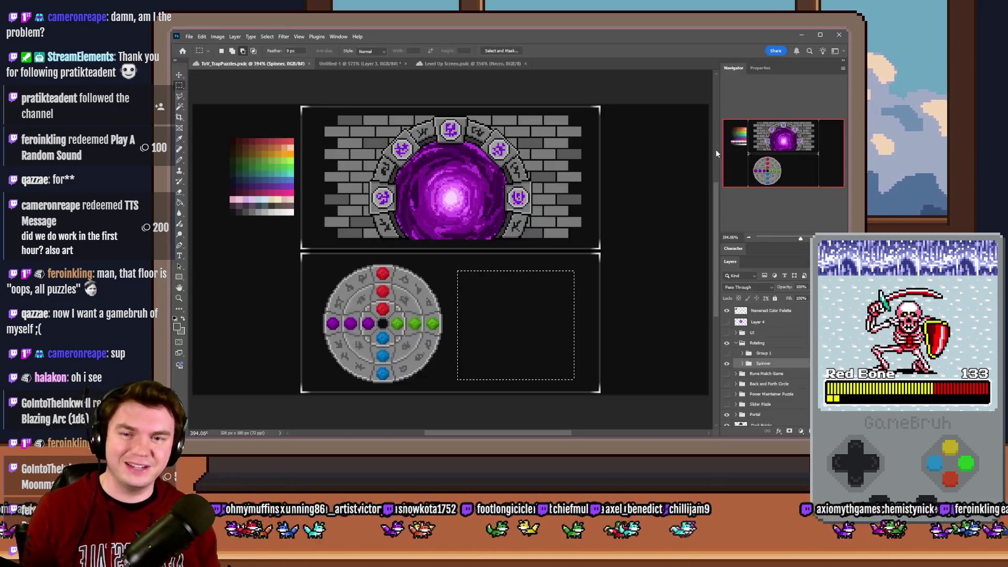
{"action": "left_click", "coordinate": [555, 268]}
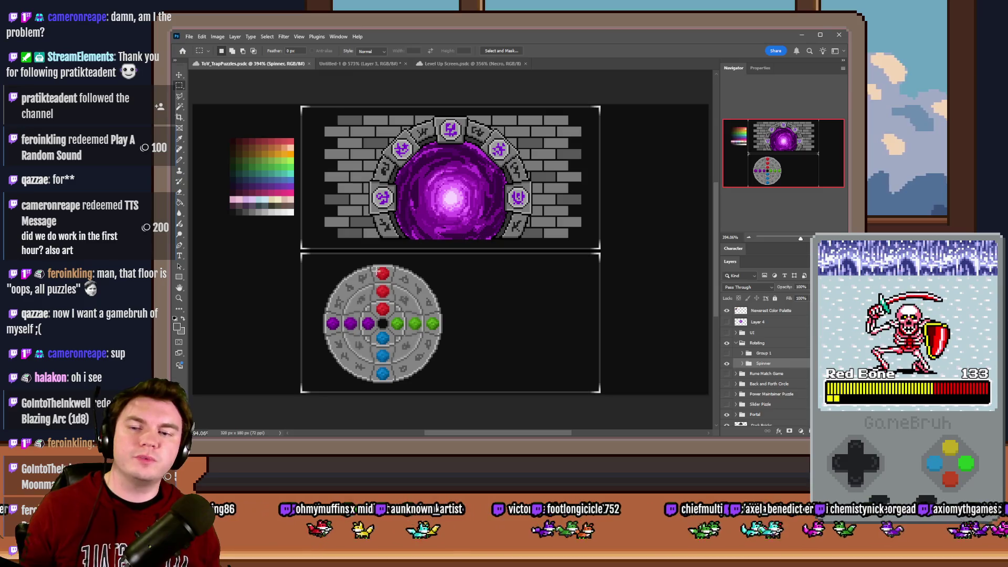
{"action": "left_click_drag", "start_coordinate": [593, 363], "coordinate": [567, 378]}
{"action": "left_click", "coordinate": [629, 316]}
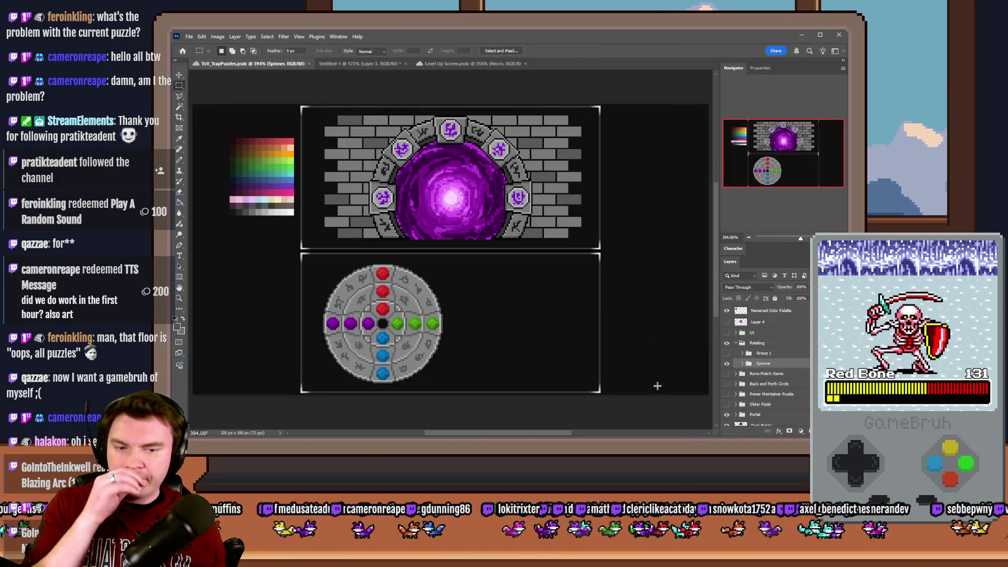
{"action": "key", "text": "alt+Tab"}
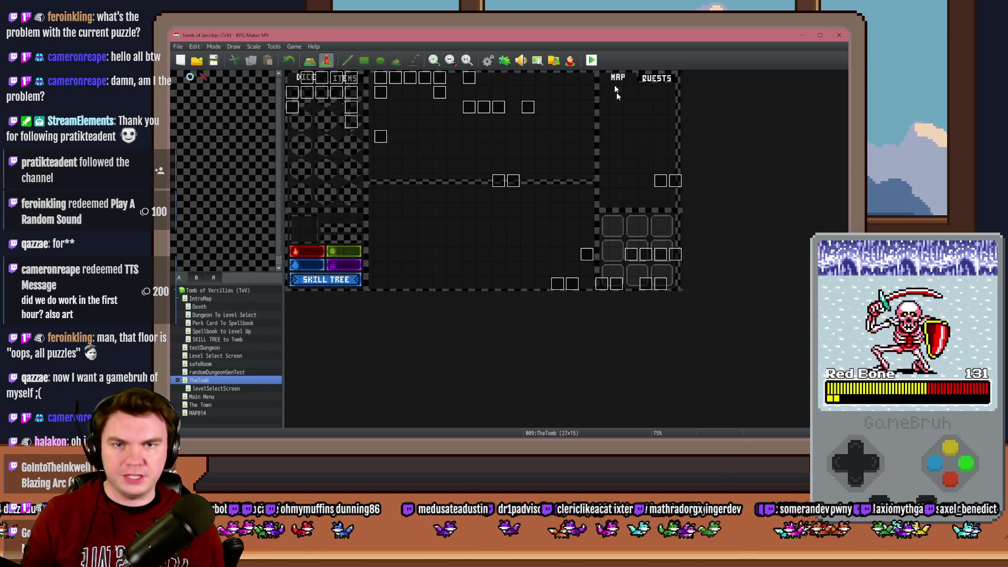
- Launch a playtest with the Spiked Pauldron perk and turn the PORTALPUZZLE debug switch on
{"action": "left_click", "coordinate": [592, 61]}
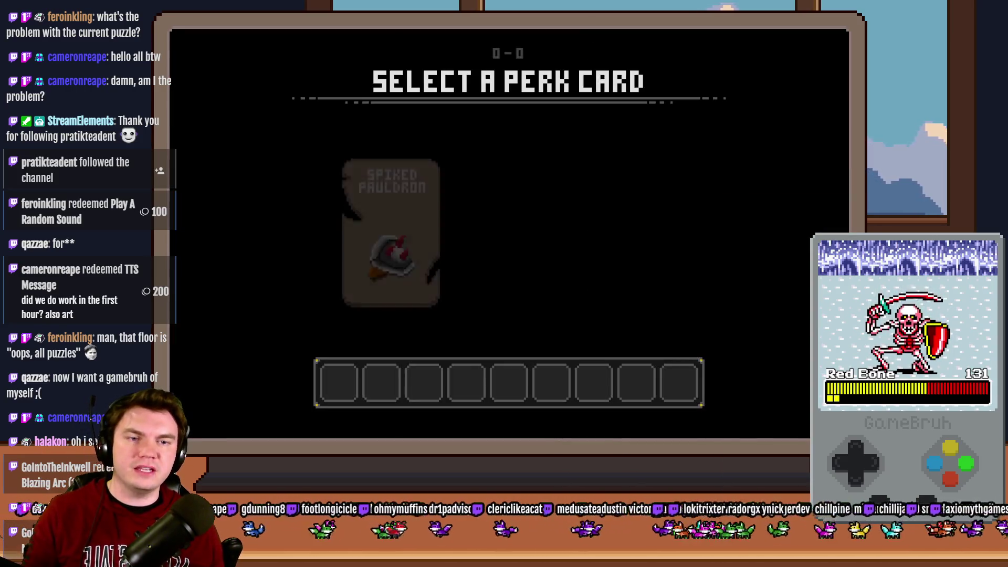
{"action": "left_click", "coordinate": [432, 195]}
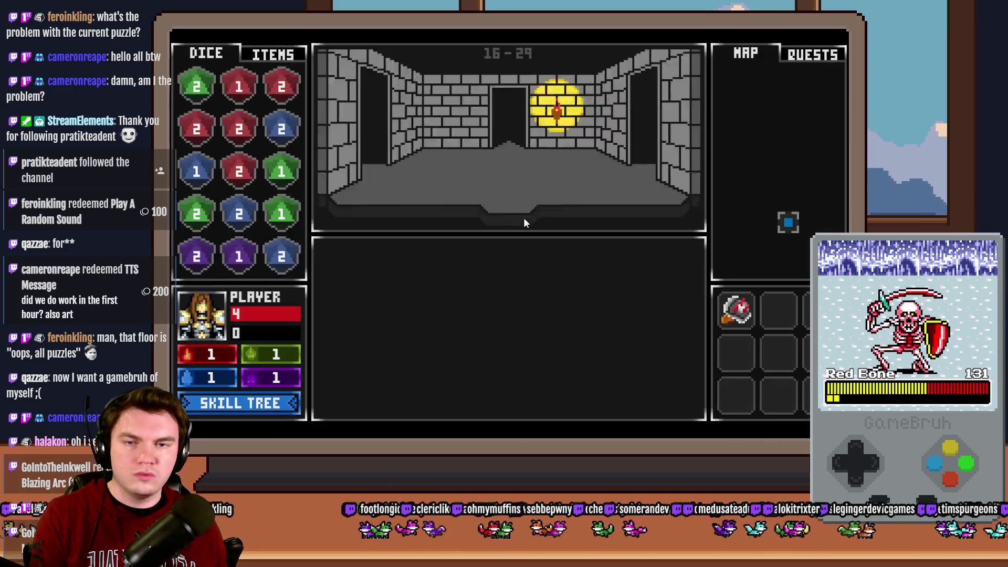
{"action": "key", "text": "F9"}
{"action": "left_click", "coordinate": [260, 325]}
{"action": "key", "text": "Down"}
{"action": "key", "text": "Down"}
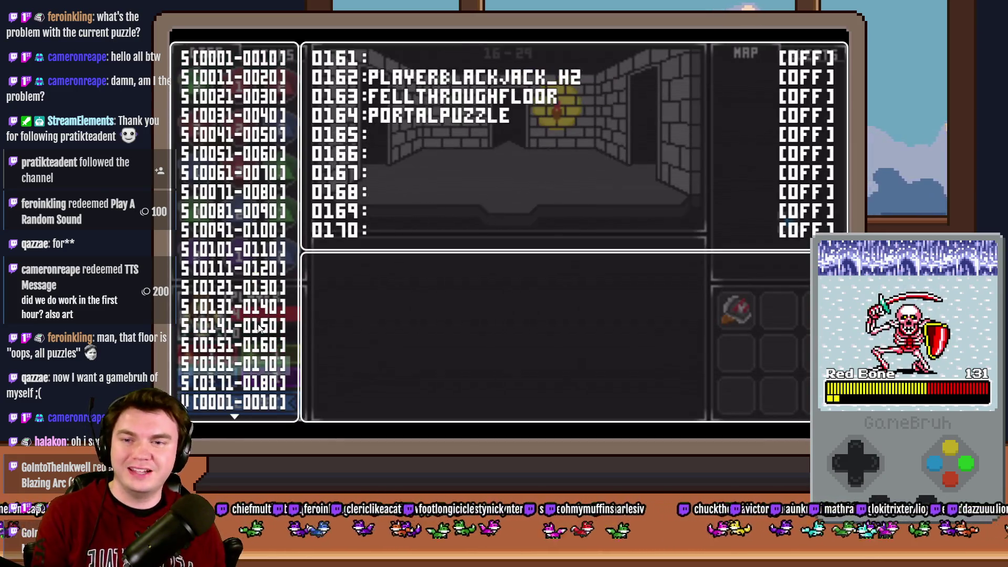
{"action": "key", "text": "Return"}
{"action": "key", "text": "Down"}
{"action": "key", "text": "Down"}
{"action": "key", "text": "Down"}
{"action": "key", "text": "Return"}
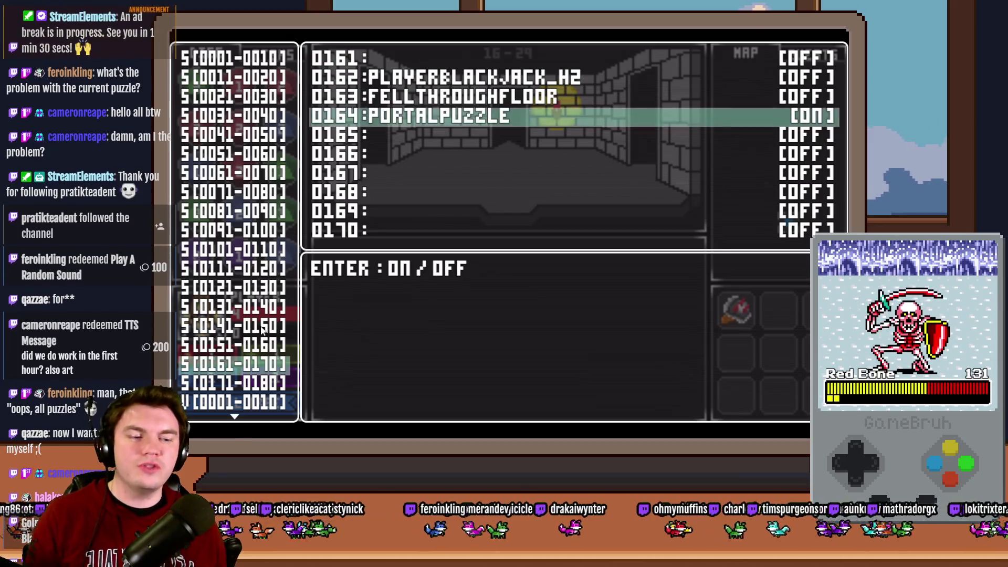
- Resume play briefly, then return from the test game to the editor
{"action": "key", "text": "Escape"}
{"action": "key", "text": "Escape"}
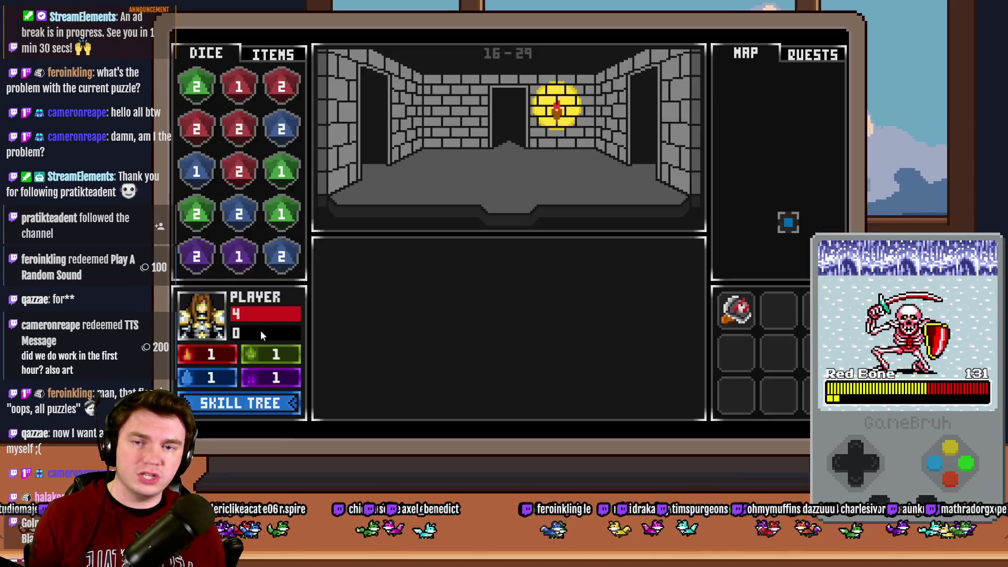
{"action": "key", "text": "alt+Tab"}
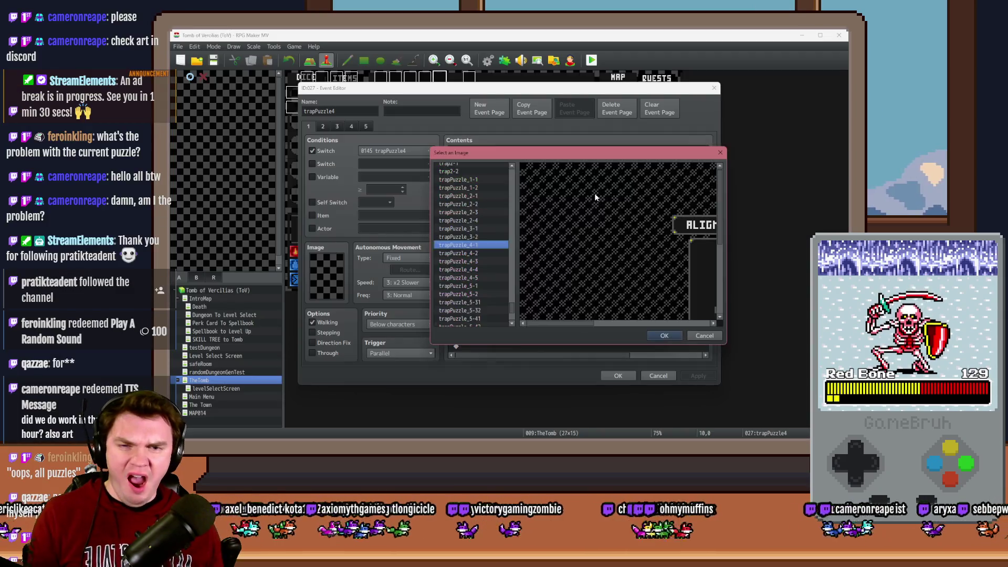
- Back out of the trapPuzzle4 dialogs and review the portalPuzzle event's first picture command
{"action": "key", "text": "Escape"}
{"action": "key", "text": "Escape"}
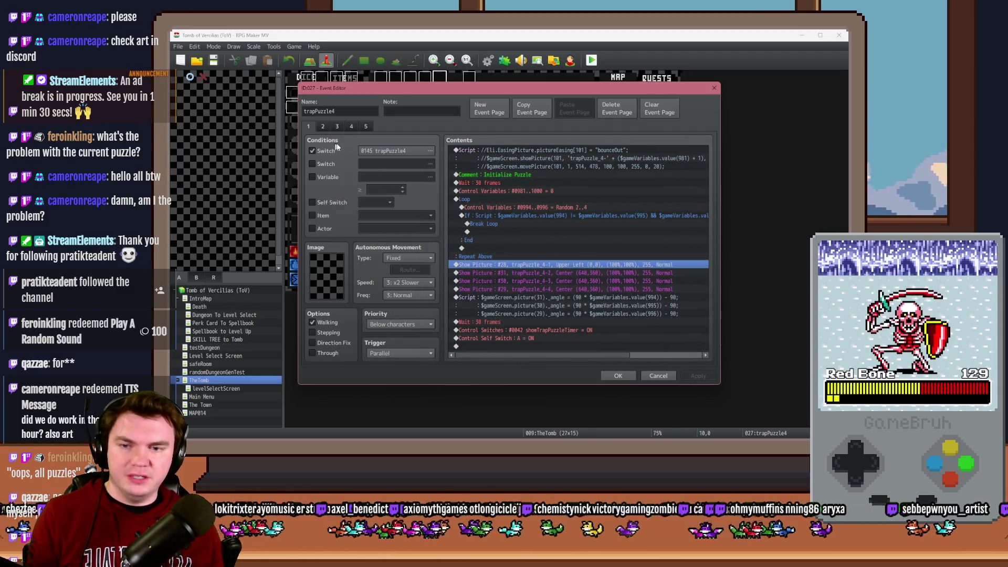
{"action": "key", "text": "Escape"}
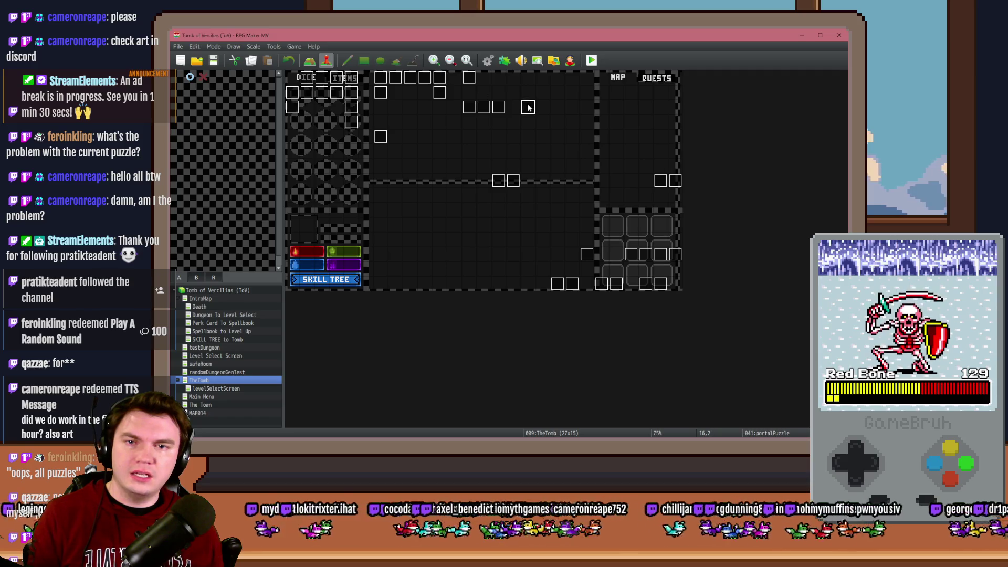
{"action": "double_click", "coordinate": [528, 107]}
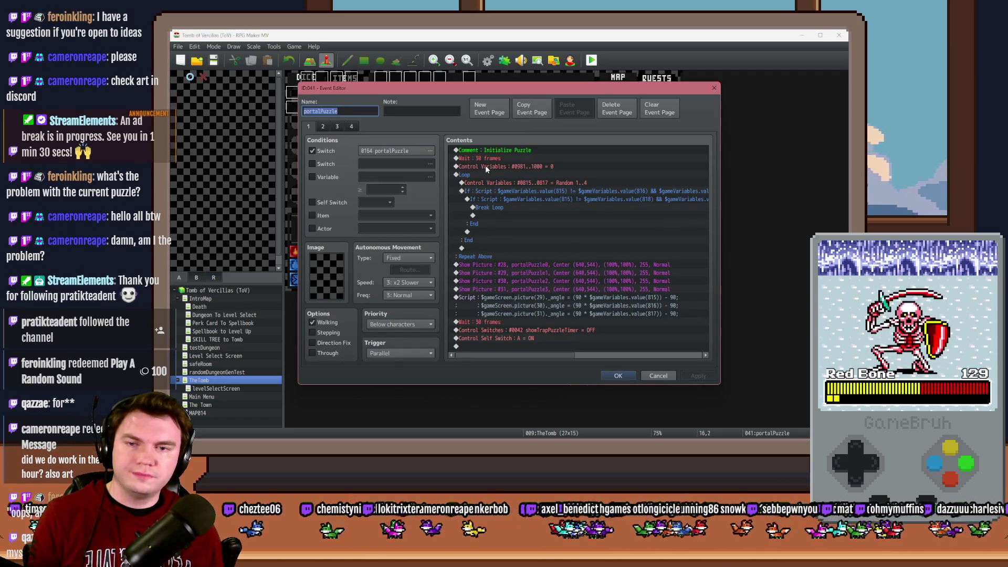
{"action": "double_click", "coordinate": [540, 269]}
{"action": "left_click", "coordinate": [578, 196]}
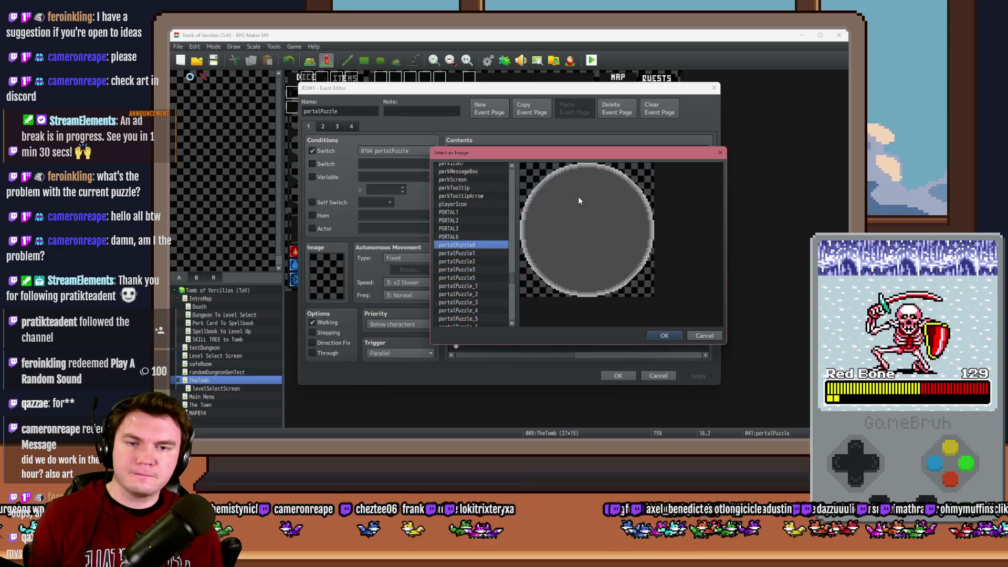
{"action": "key", "text": "Escape"}
{"action": "key", "text": "Escape"}
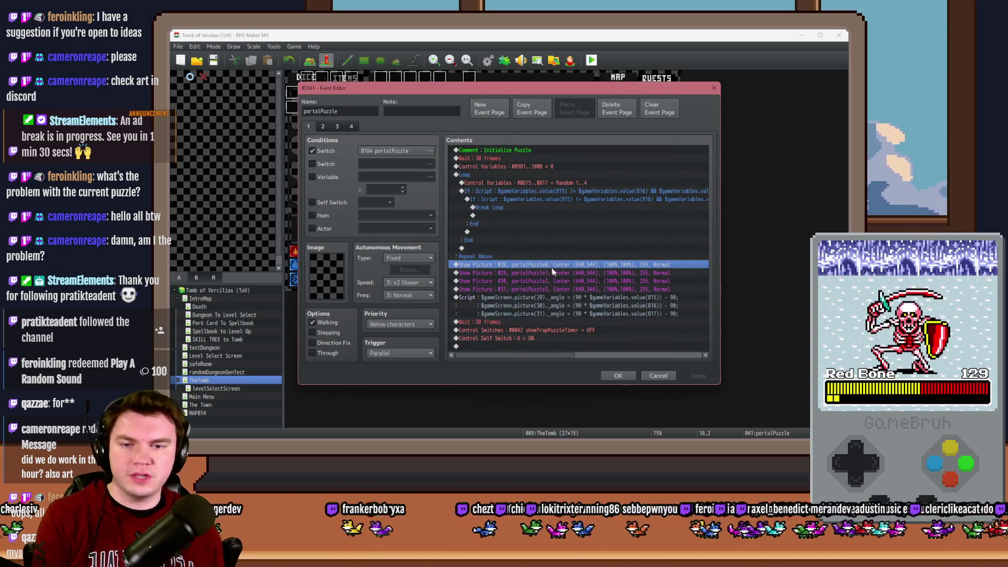
- Set Show Picture #28's opacity to 0, save the portalPuzzle event, and start a playtest
{"action": "double_click", "coordinate": [551, 265]}
{"action": "double_click", "coordinate": [642, 289]}
{"action": "type", "text": "0"}
{"action": "left_click", "coordinate": [611, 324]}
{"action": "left_click", "coordinate": [608, 376]}
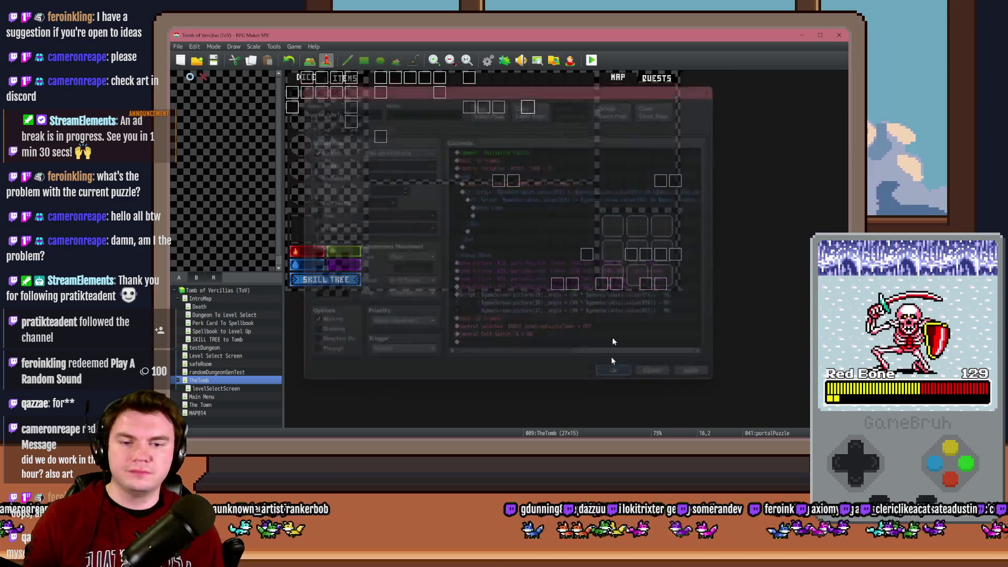
{"action": "key", "text": "ctrl+r"}
{"action": "left_click", "coordinate": [479, 254]}
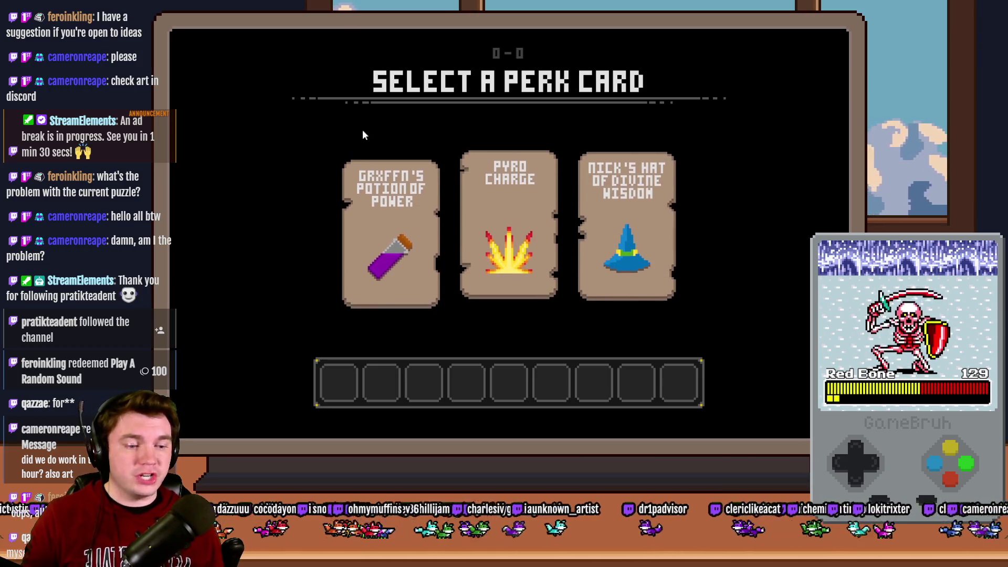
- Take the Potion of Power perk and turn on switch 0164 PORTALPUZZLE via the debug menu
{"action": "left_click", "coordinate": [409, 234]}
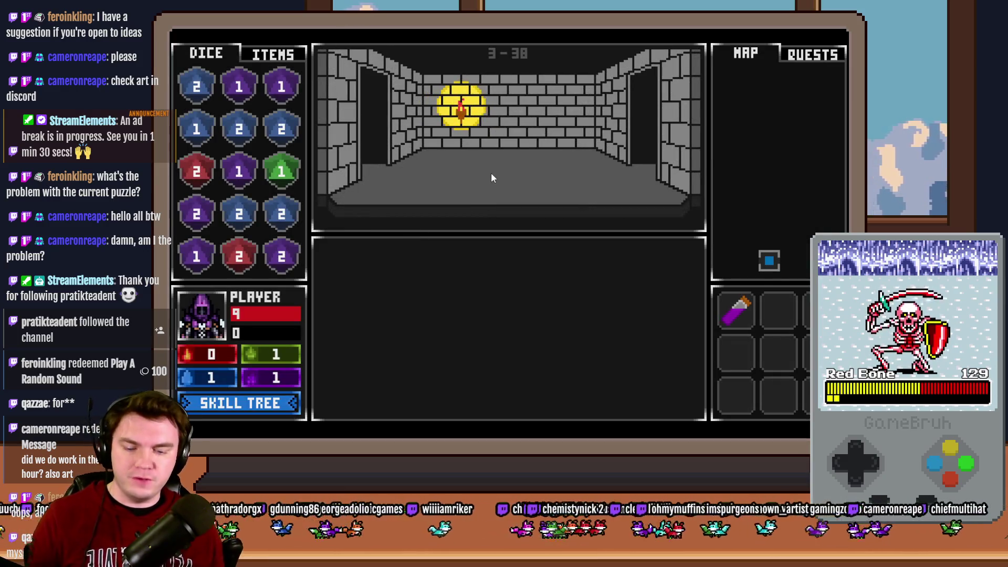
{"action": "key", "text": "F9"}
{"action": "left_click", "coordinate": [257, 366]}
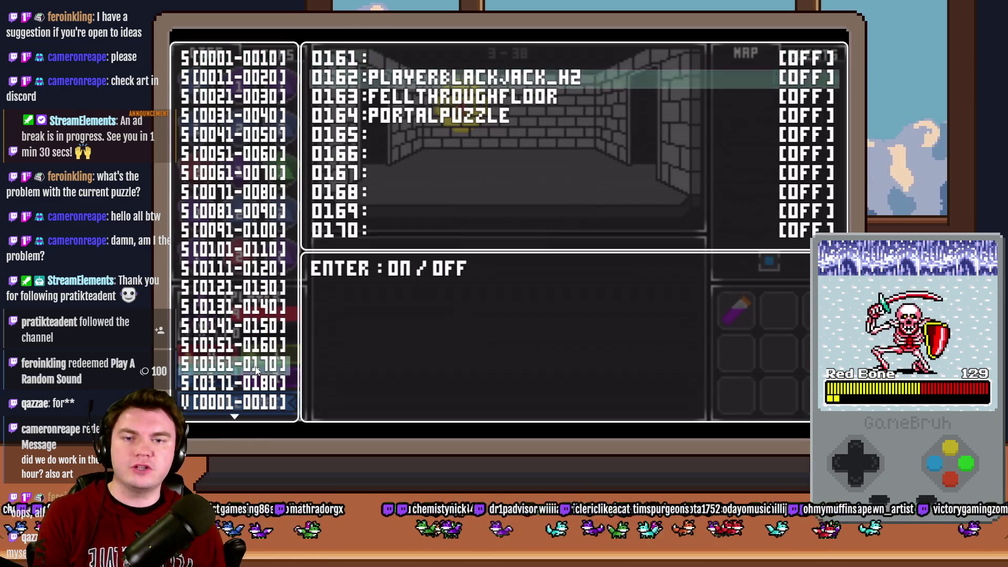
{"action": "key", "text": "Down"}
{"action": "key", "text": "Down"}
{"action": "key", "text": "Return"}
{"action": "key", "text": "F9"}
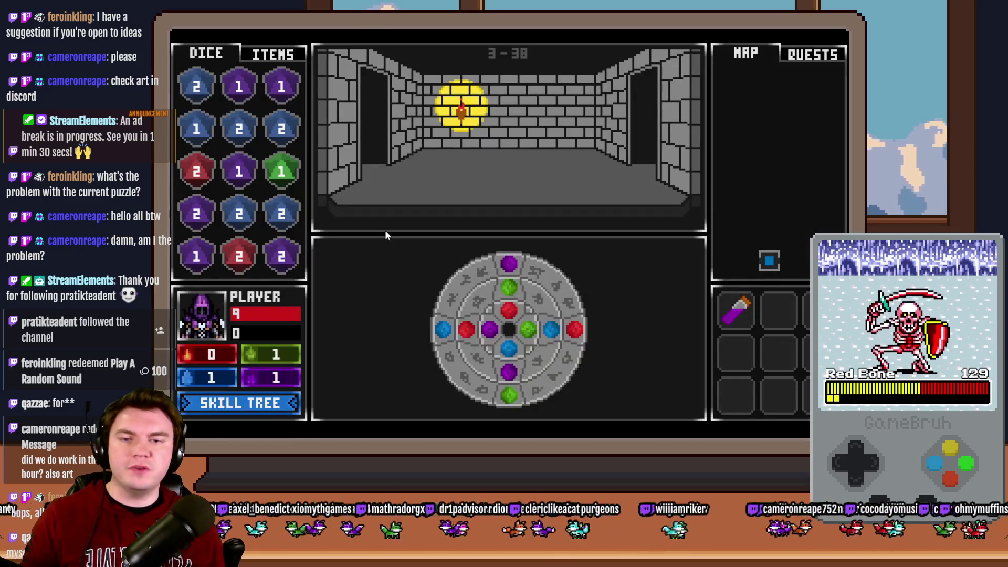
- Rotate the puzzle wheel's outer gem ring clockwise and back a quarter counterclockwise
{"action": "mouse_move", "coordinate": [514, 272]}
{"action": "left_mouse_down"}
{"action": "mouse_move", "coordinate": [537, 282]}
{"action": "mouse_move", "coordinate": [490, 270]}
{"action": "mouse_move", "coordinate": [511, 268]}
{"action": "left_mouse_up"}
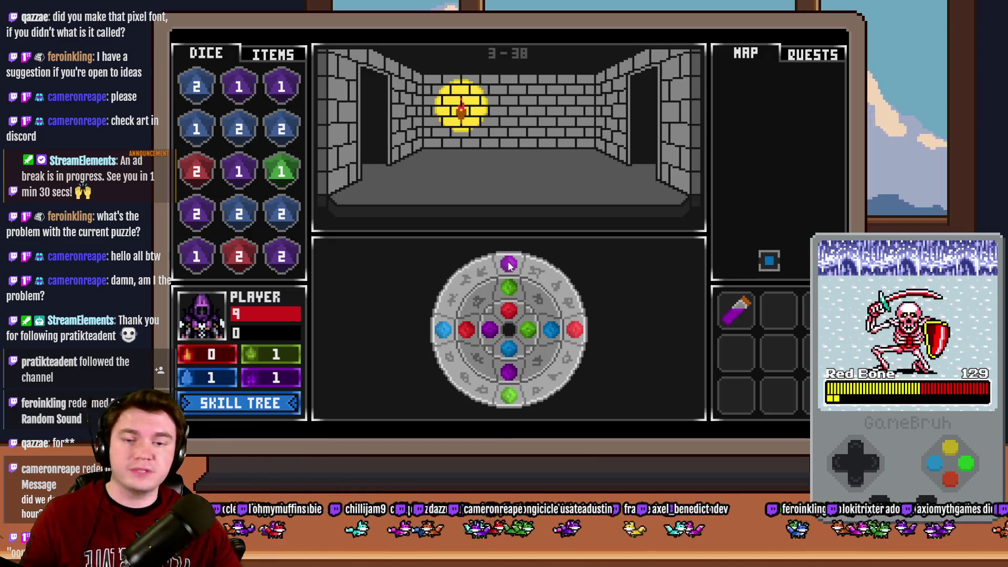
{"action": "mouse_move", "coordinate": [509, 266]}
{"action": "left_mouse_down"}
{"action": "mouse_move", "coordinate": [539, 275]}
{"action": "mouse_move", "coordinate": [573, 315]}
{"action": "left_mouse_up"}
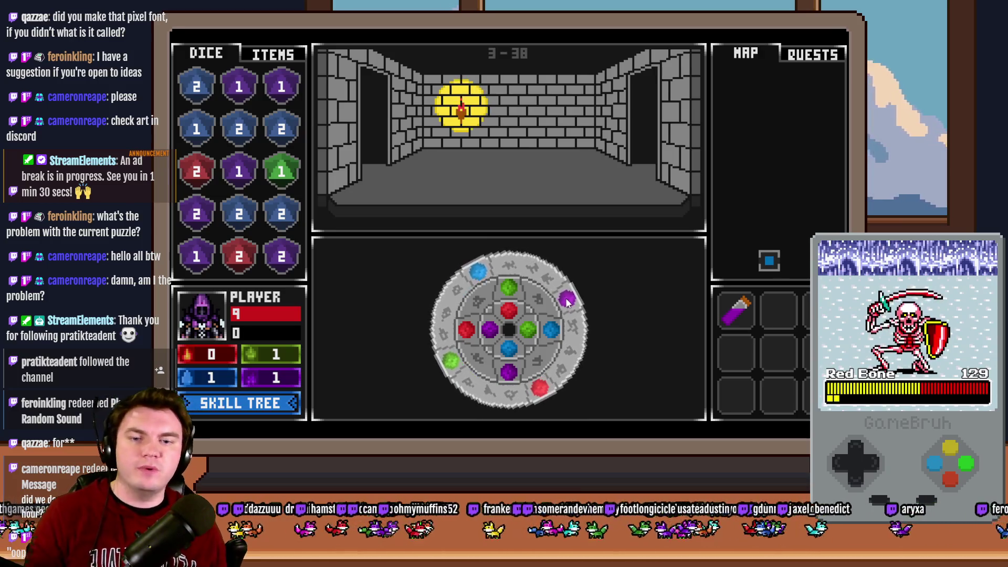
{"action": "mouse_move", "coordinate": [572, 317]}
{"action": "left_mouse_down"}
{"action": "mouse_move", "coordinate": [581, 351]}
{"action": "mouse_move", "coordinate": [582, 340]}
{"action": "left_mouse_up"}
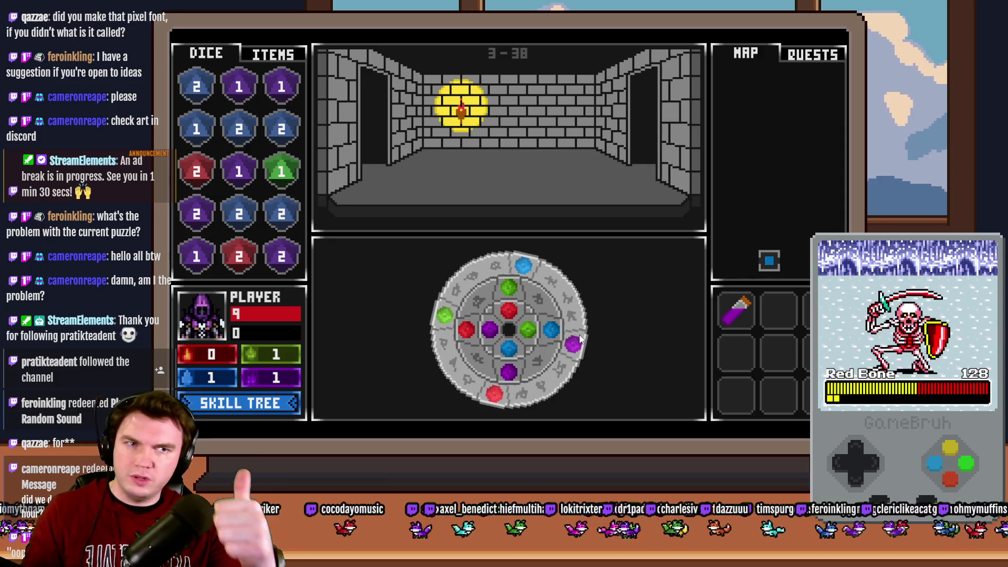
{"action": "mouse_move", "coordinate": [580, 338]}
{"action": "left_mouse_down"}
{"action": "mouse_move", "coordinate": [529, 266]}
{"action": "mouse_move", "coordinate": [562, 295]}
{"action": "mouse_move", "coordinate": [546, 396]}
{"action": "mouse_move", "coordinate": [477, 410]}
{"action": "mouse_move", "coordinate": [442, 322]}
{"action": "mouse_move", "coordinate": [473, 275]}
{"action": "mouse_move", "coordinate": [505, 268]}
{"action": "left_mouse_up"}
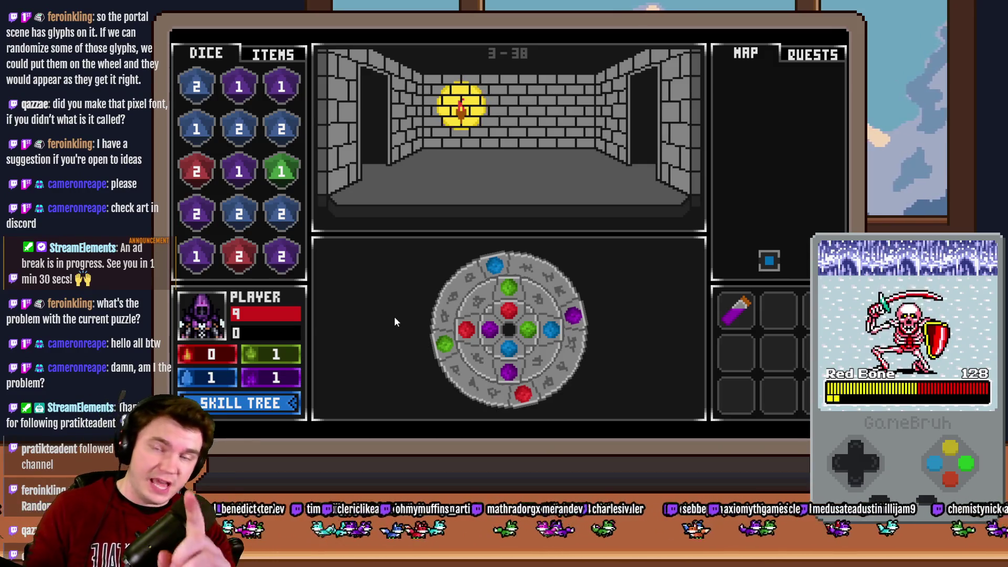
{"action": "left_click", "coordinate": [463, 283]}
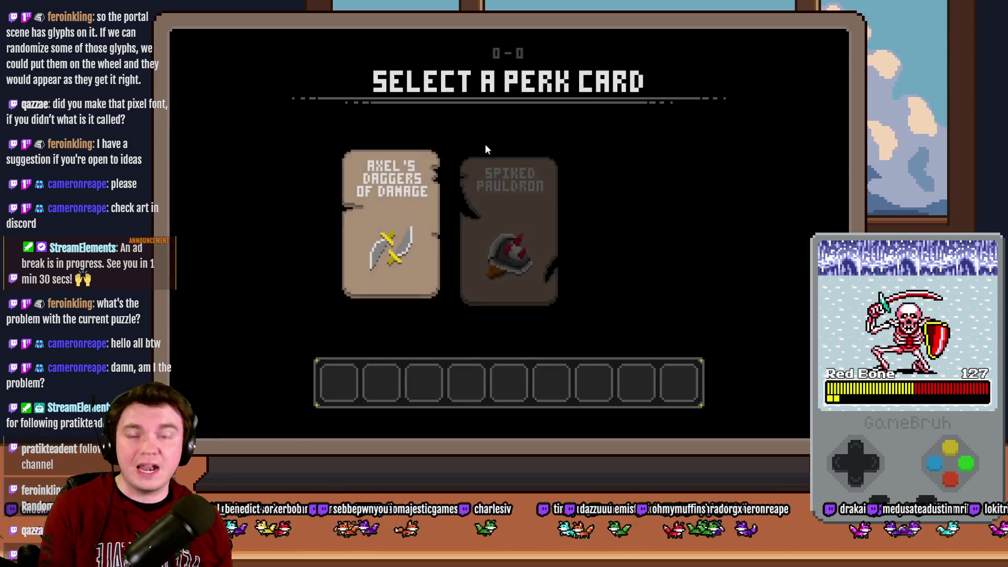
- Take the Spiked Pauldron perk and walk the dungeon to the glyph-frame room at 38-38
{"action": "left_click", "coordinate": [497, 185]}
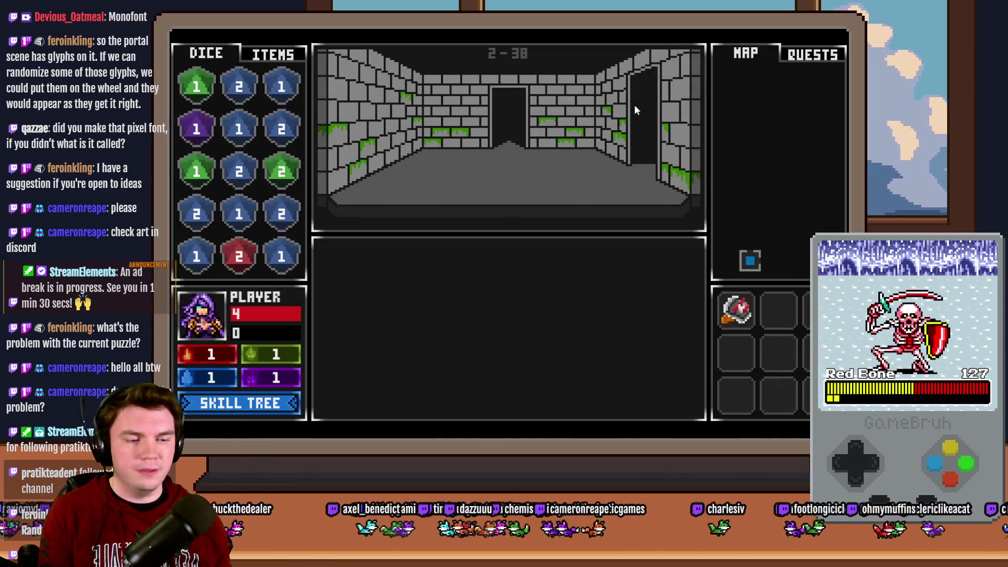
{"action": "key", "text": "w"}
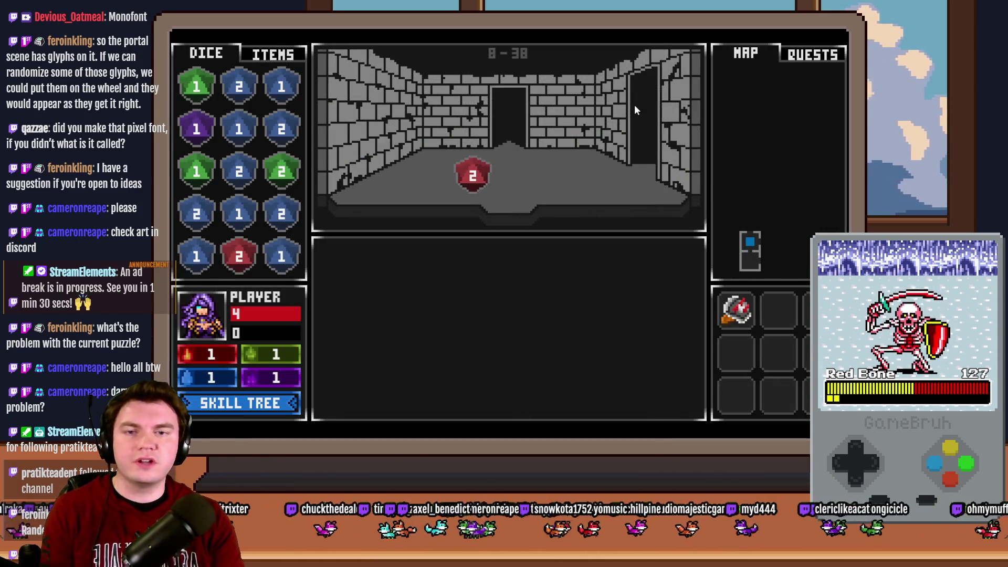
{"action": "key", "text": "w"}
{"action": "key", "text": "w"}
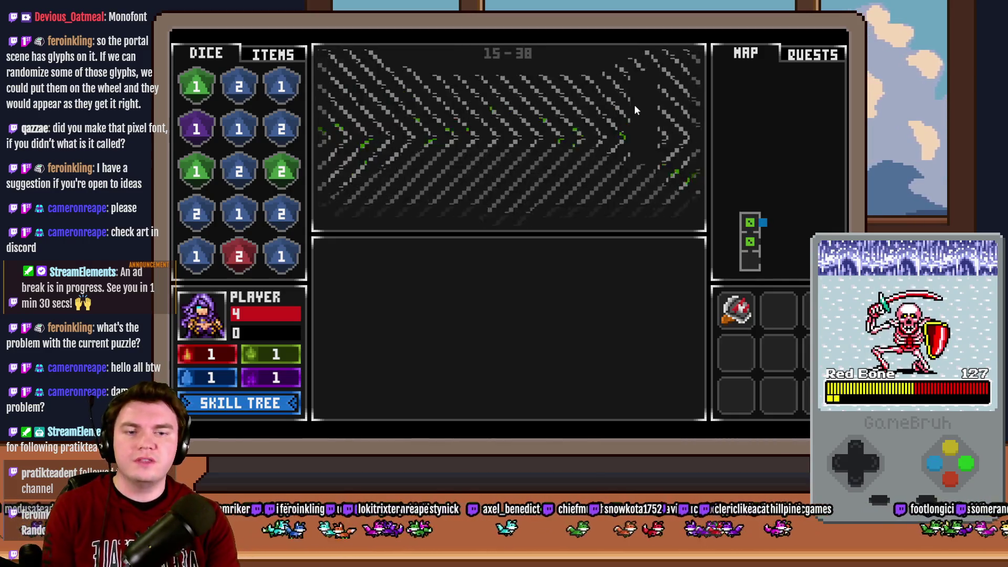
{"action": "key", "text": "w"}
{"action": "key", "text": "w"}
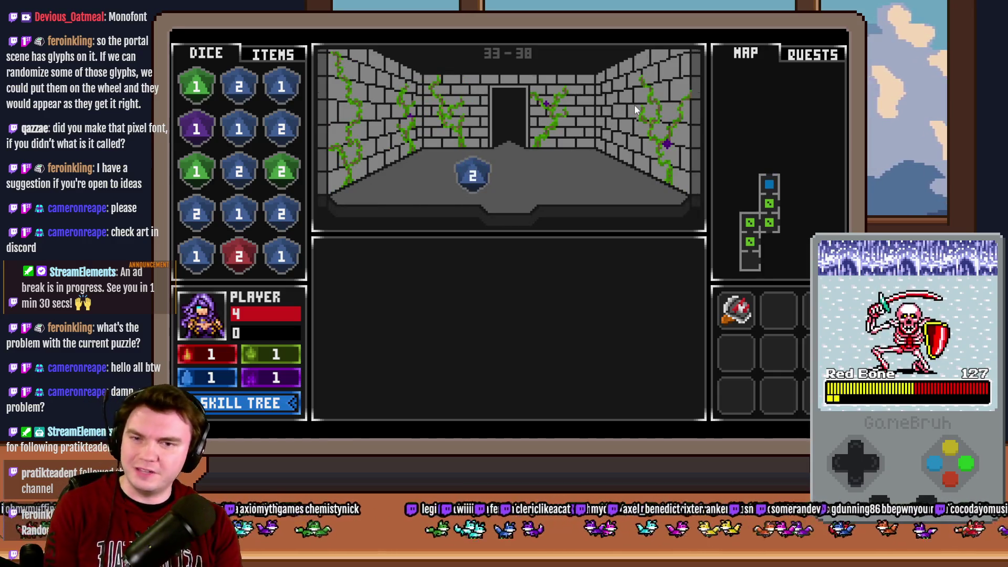
{"action": "key", "text": "w"}
{"action": "key", "text": "d"}
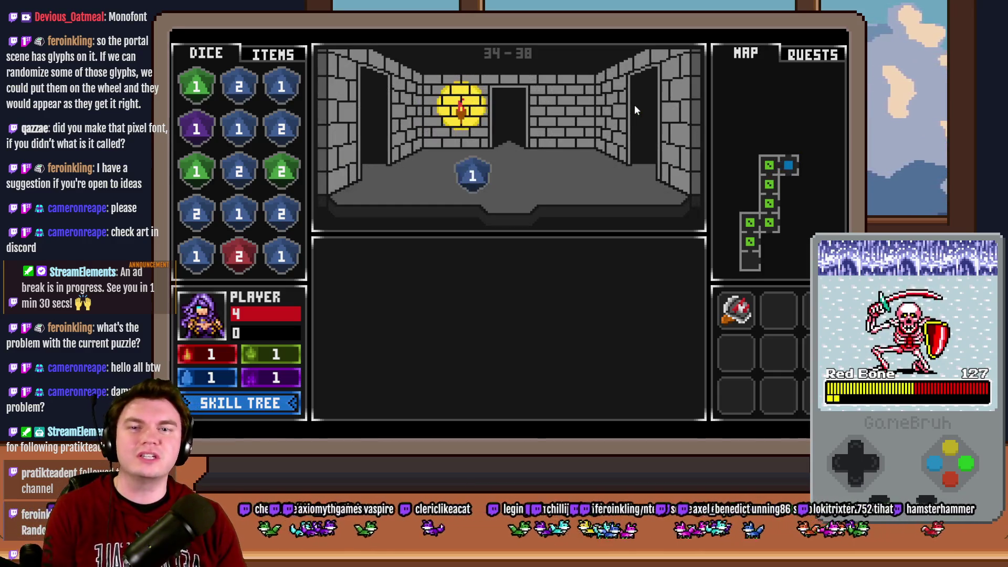
{"action": "key", "text": "d"}
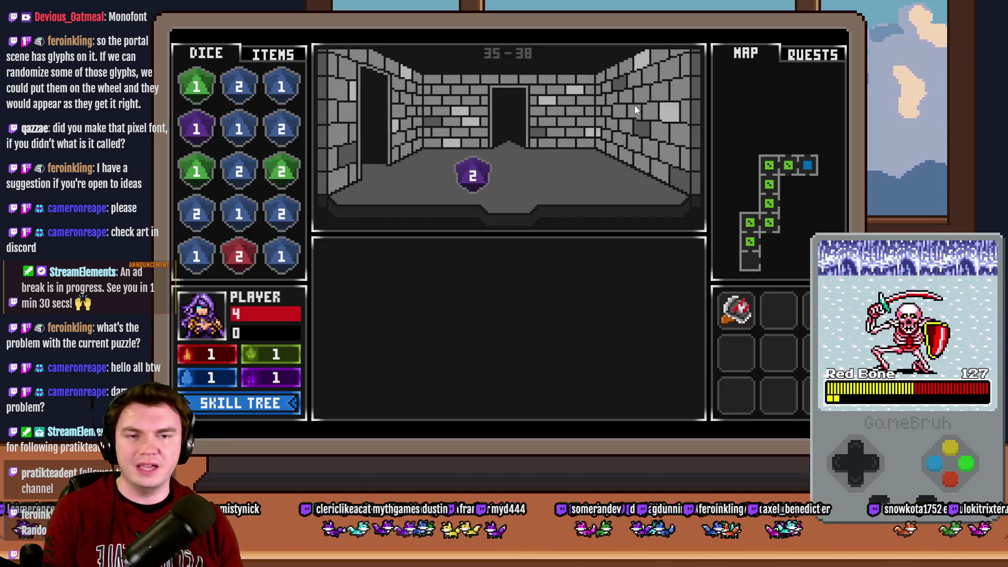
{"action": "key", "text": "w"}
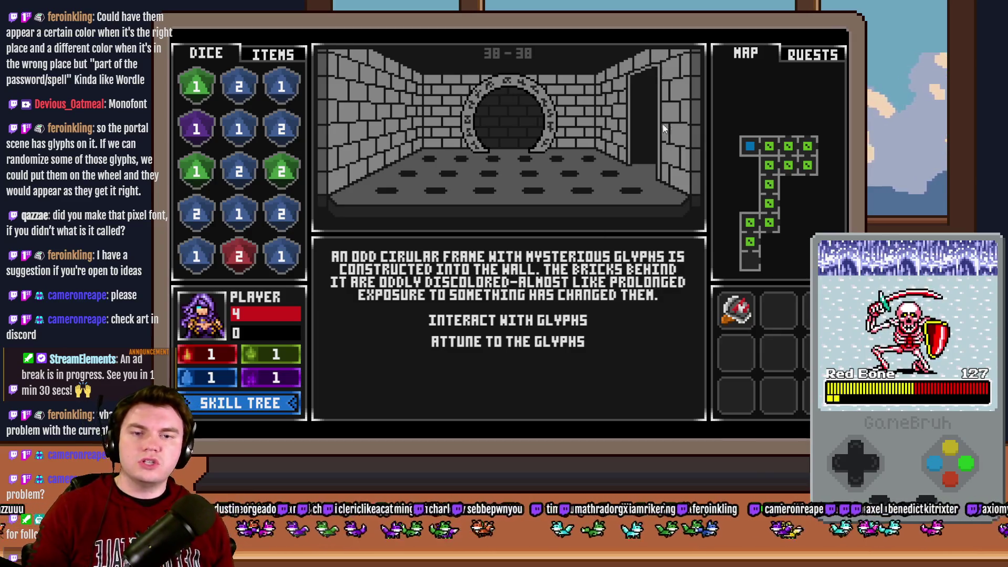
- End the playtest and review PortalPuzzleInteraction, confirming randomNumber4 fixed at 1
{"action": "key", "text": "alt+F4"}
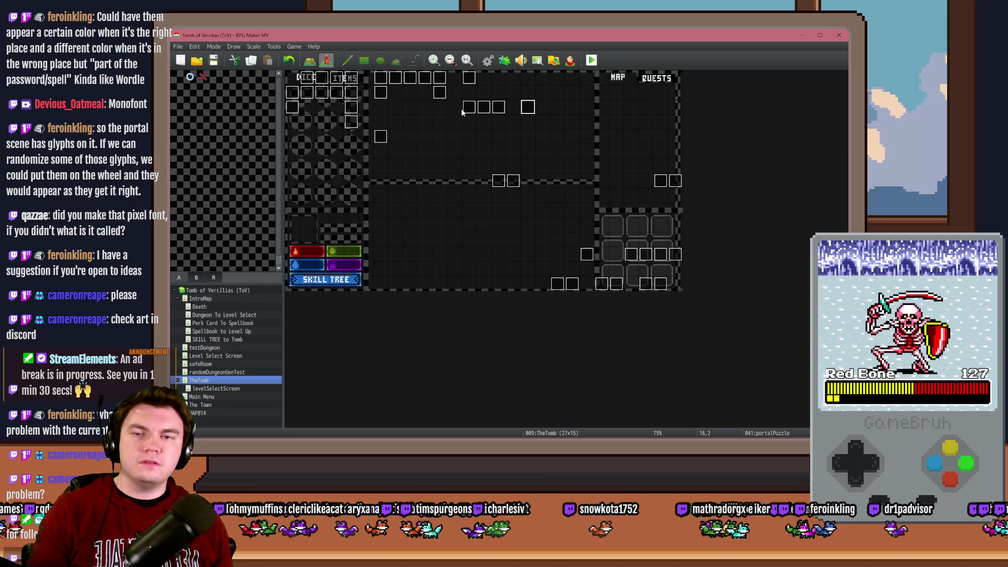
{"action": "double_click", "coordinate": [471, 108]}
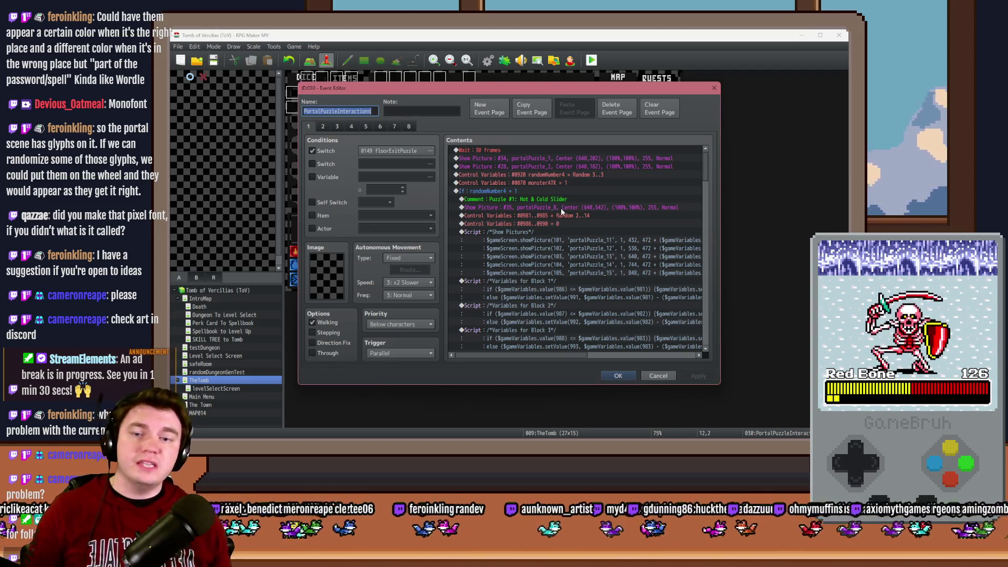
{"action": "left_click", "coordinate": [567, 192]}
{"action": "double_click", "coordinate": [571, 175]}
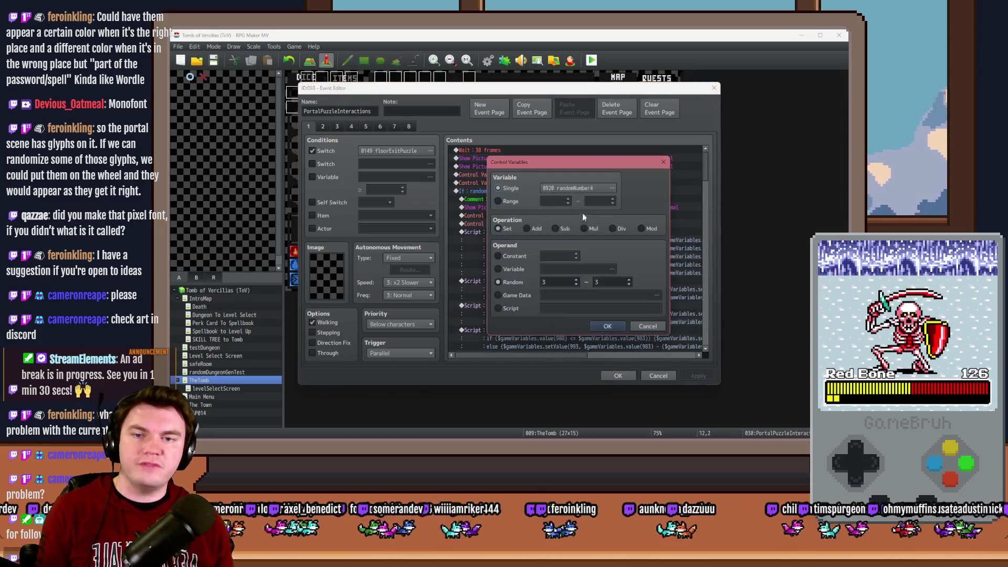
{"action": "left_click", "coordinate": [609, 325]}
{"action": "key", "text": "Escape"}
- Launch a new playtest, saving the changes when prompted
{"action": "key", "text": "ctrl+q"}
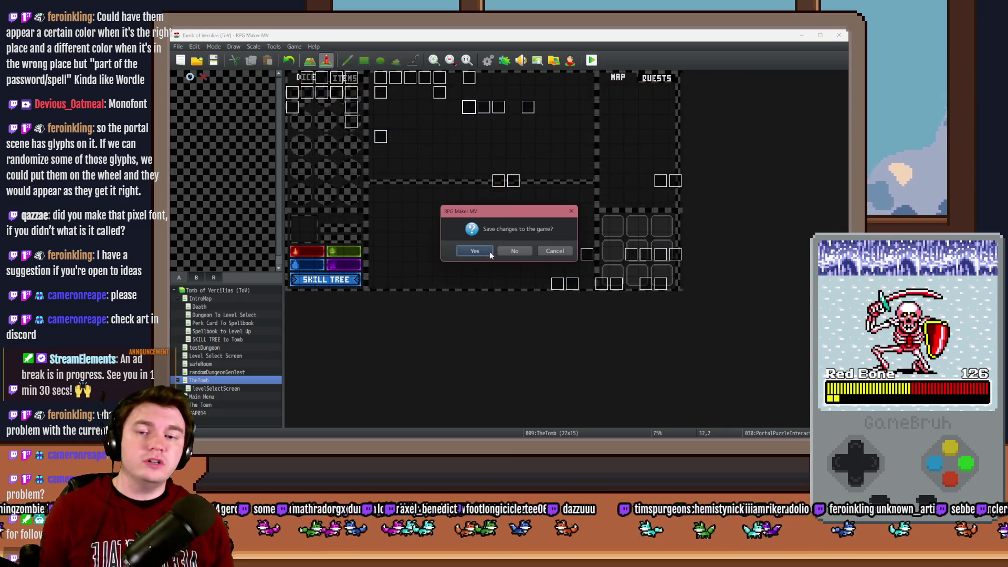
{"action": "left_click", "coordinate": [490, 254]}
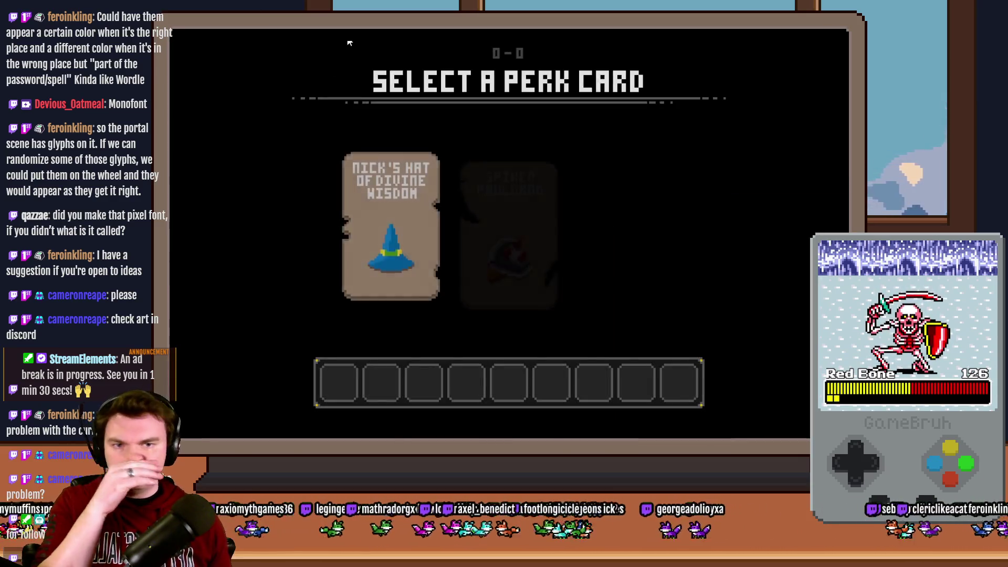
- Take the offered perk card and interact with the glyphs on the circular frame
{"action": "left_click", "coordinate": [521, 183]}
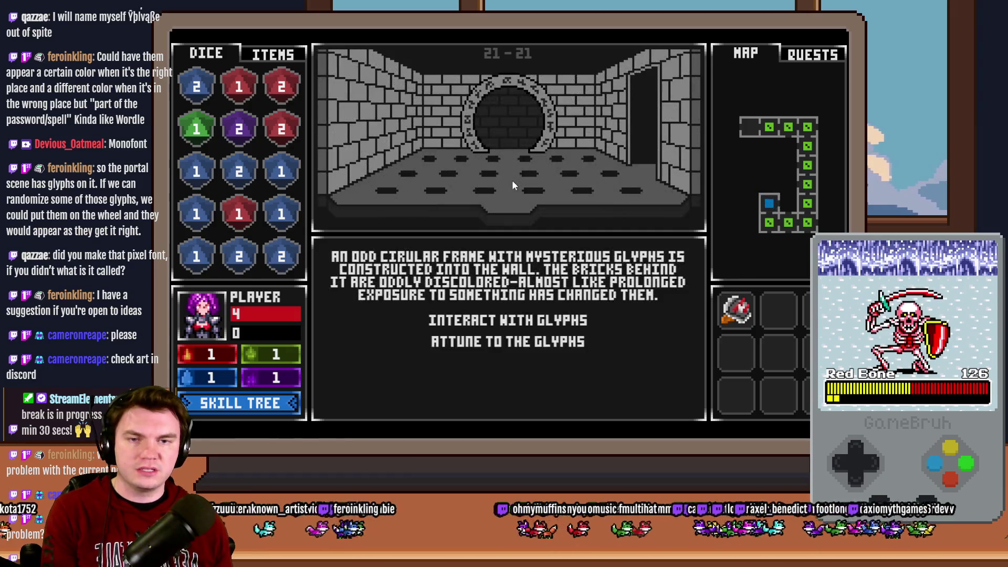
{"action": "left_click", "coordinate": [550, 324]}
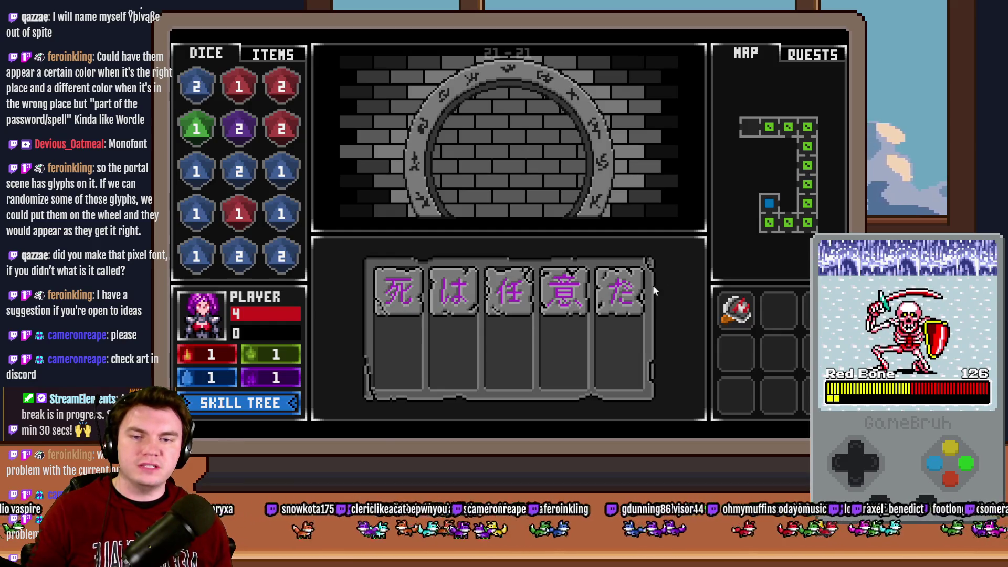
- Slide the 死, は, 任, 意 and だ tiles down their columns
{"action": "left_click_drag", "start_coordinate": [418, 292], "coordinate": [398, 378]}
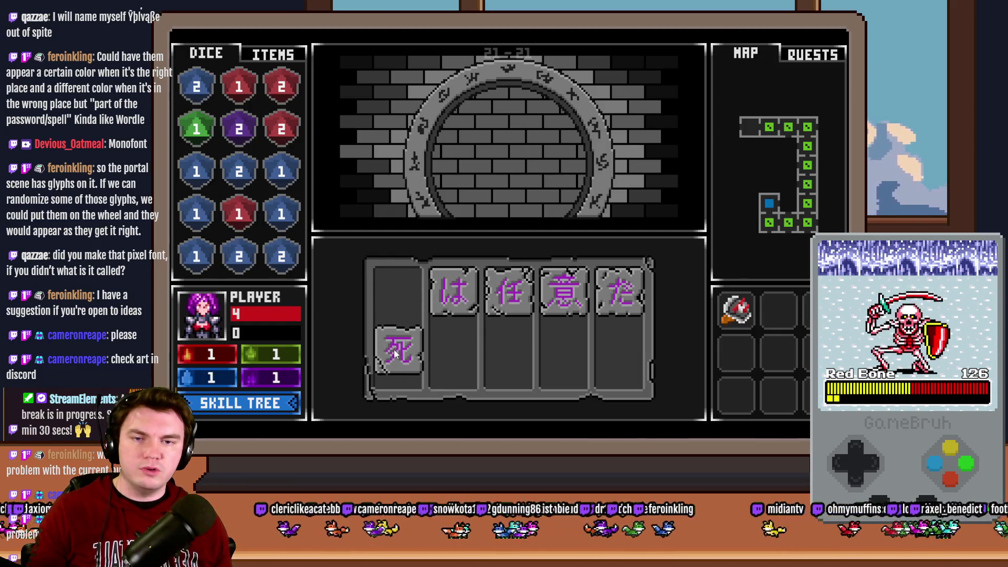
{"action": "left_click_drag", "start_coordinate": [453, 293], "coordinate": [454, 367]}
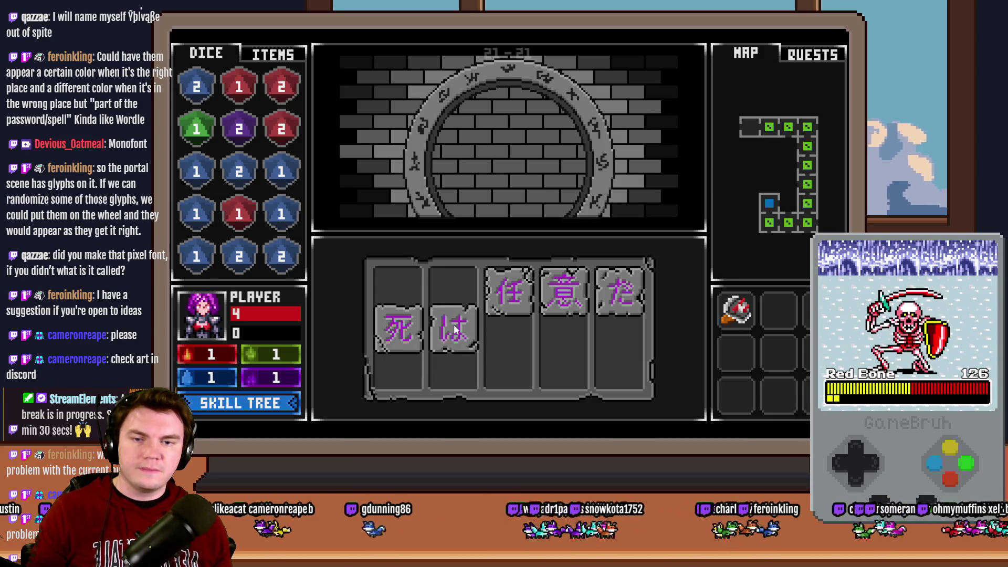
{"action": "left_click_drag", "start_coordinate": [493, 310], "coordinate": [508, 369]}
{"action": "left_click_drag", "start_coordinate": [563, 293], "coordinate": [564, 361]}
{"action": "mouse_move", "coordinate": [621, 293]}
{"action": "left_mouse_down"}
{"action": "mouse_move", "coordinate": [606, 378]}
{"action": "mouse_move", "coordinate": [618, 317]}
{"action": "left_mouse_up"}
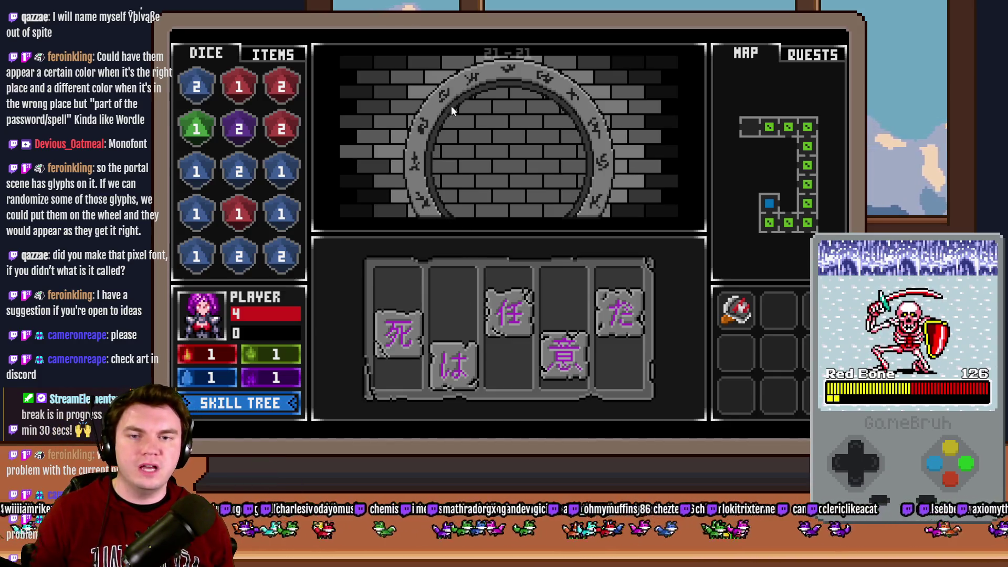
- Raise the 死, は and 任 tiles back up into upper slots, then end the playtest
{"action": "left_click_drag", "start_coordinate": [408, 332], "coordinate": [404, 311]}
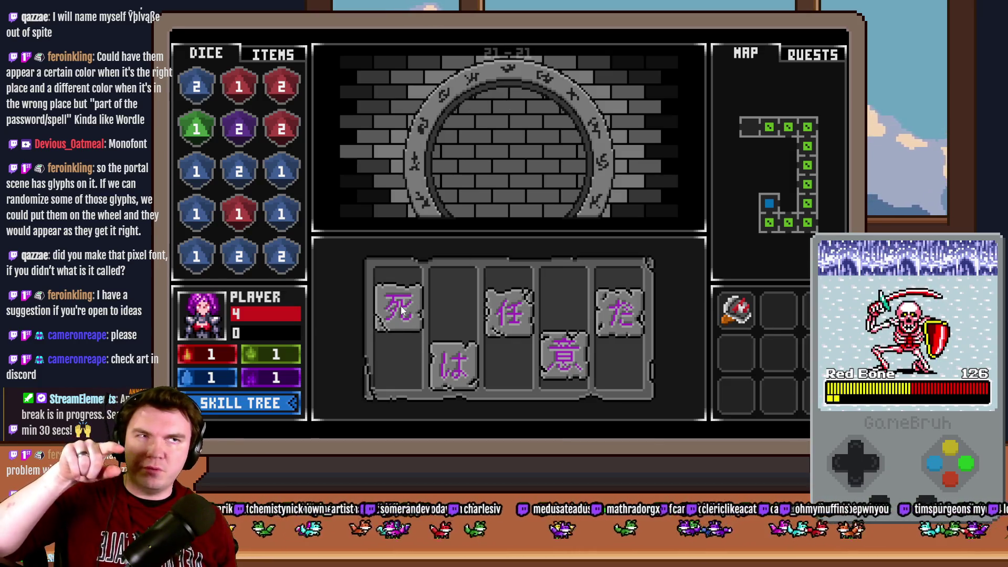
{"action": "left_click_drag", "start_coordinate": [405, 311], "coordinate": [404, 310]}
{"action": "left_click_drag", "start_coordinate": [454, 362], "coordinate": [454, 339]}
{"action": "mouse_move", "coordinate": [511, 311]}
{"action": "left_mouse_down"}
{"action": "mouse_move", "coordinate": [516, 279]}
{"action": "mouse_move", "coordinate": [501, 365]}
{"action": "mouse_move", "coordinate": [509, 293]}
{"action": "mouse_move", "coordinate": [508, 319]}
{"action": "left_mouse_up"}
{"action": "mouse_move", "coordinate": [562, 354]}
{"action": "left_mouse_down"}
{"action": "mouse_move", "coordinate": [560, 326]}
{"action": "mouse_move", "coordinate": [562, 364]}
{"action": "left_mouse_up"}
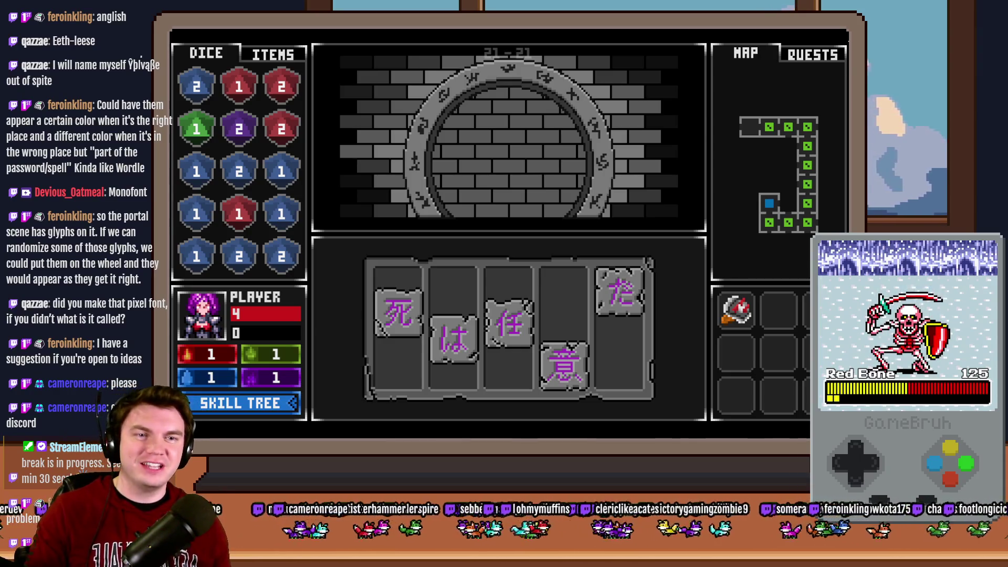
{"action": "key", "text": "alt+F4"}
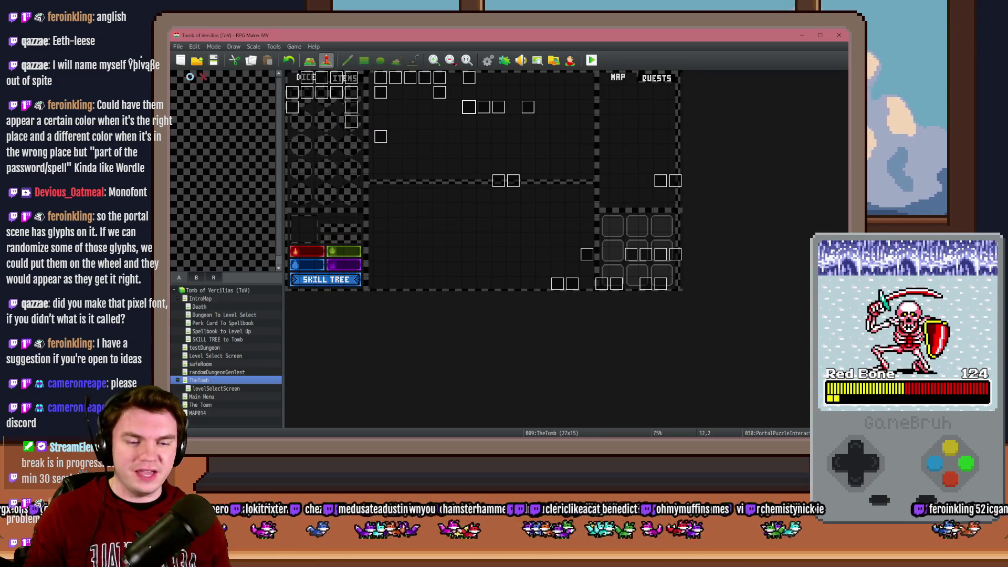
- Switch to the browser and open the Moonwood Games Discord art channel
{"action": "key", "text": "alt+Tab"}
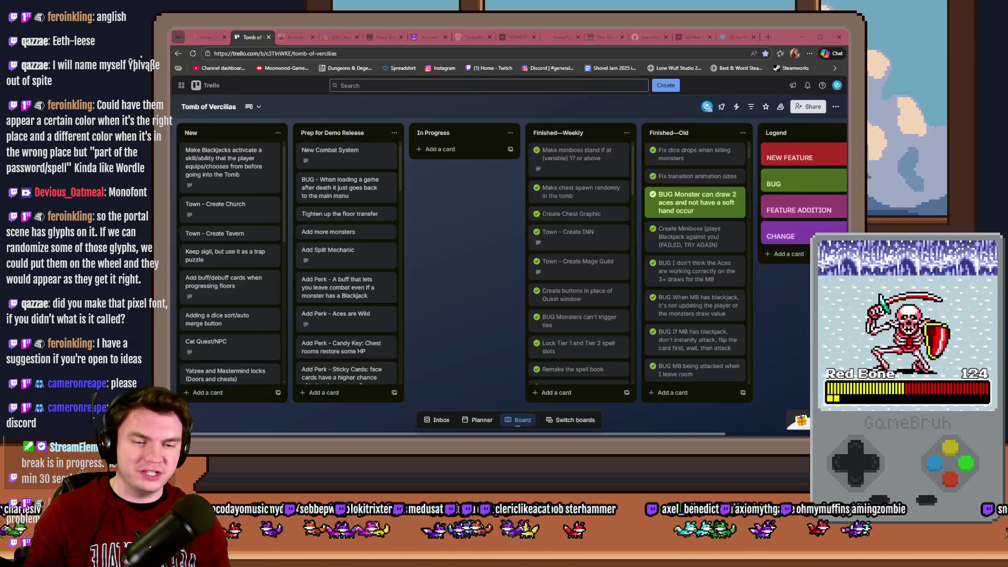
{"action": "left_click", "coordinate": [341, 37]}
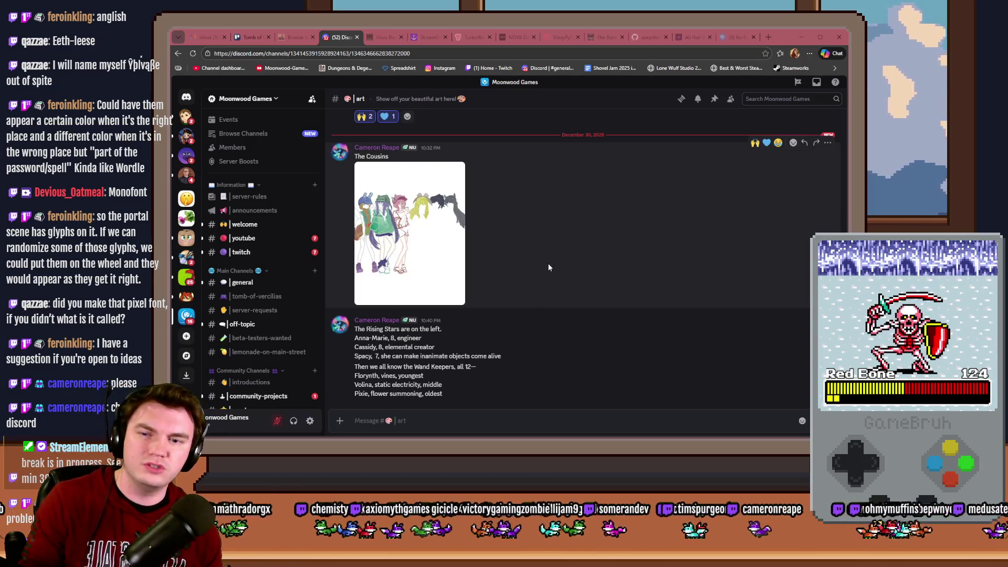
{"action": "scroll", "coordinate": [547, 263], "scroll_direction": "up", "scroll_amount": 3}
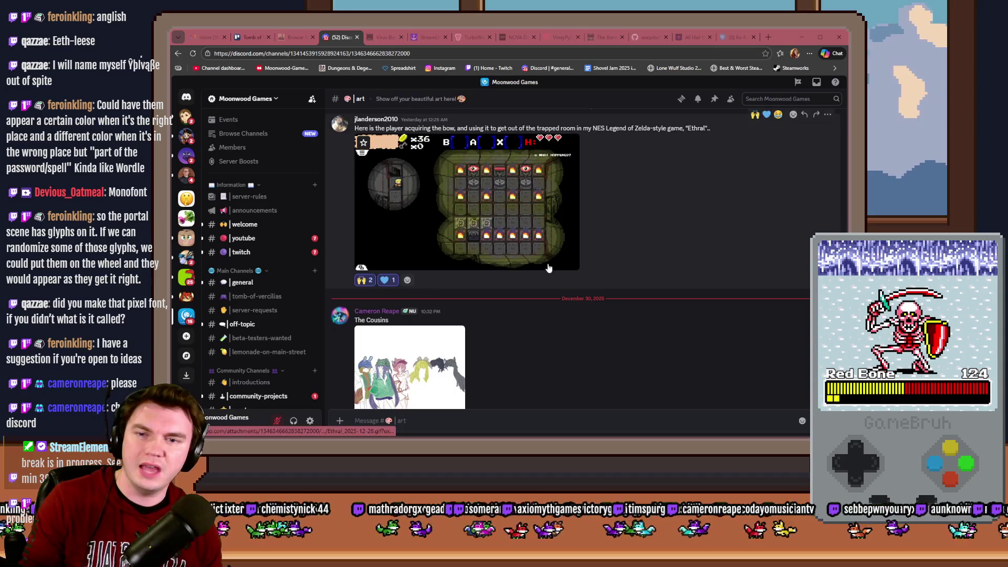
{"action": "scroll", "coordinate": [532, 315], "scroll_direction": "down", "scroll_amount": 3}
{"action": "left_click", "coordinate": [442, 230]}
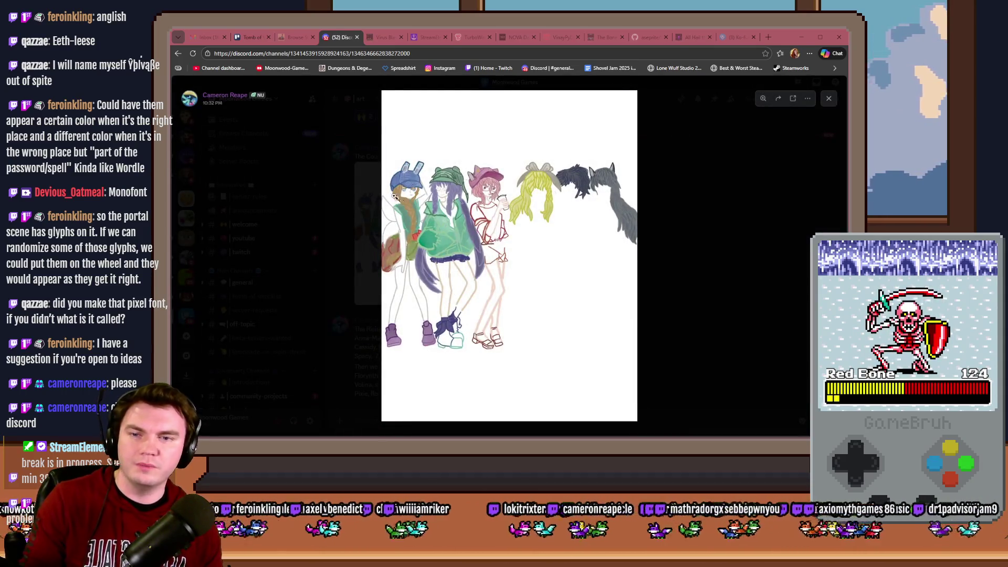
{"action": "left_click", "coordinate": [402, 208]}
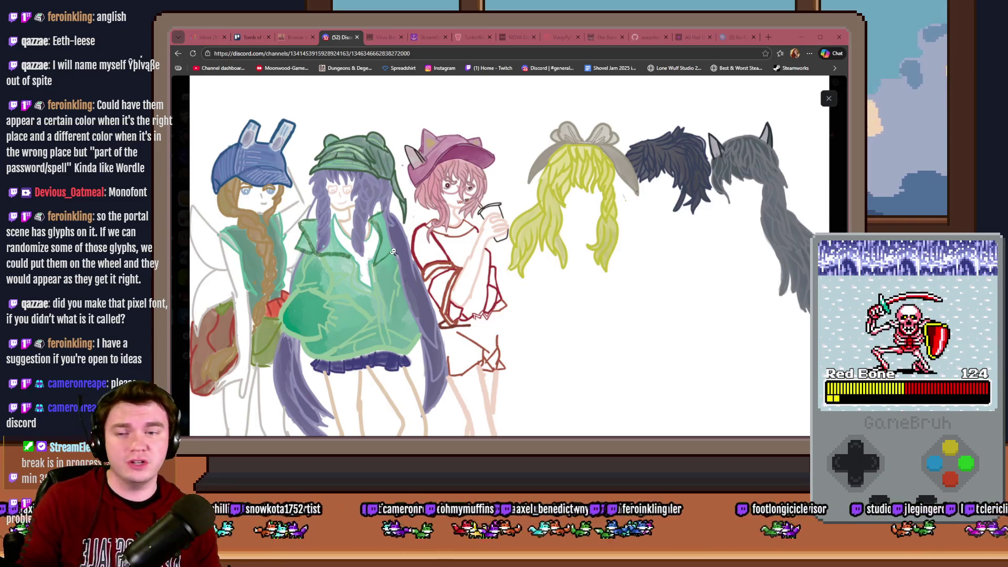
{"action": "left_click_drag", "start_coordinate": [395, 255], "coordinate": [394, 225]}
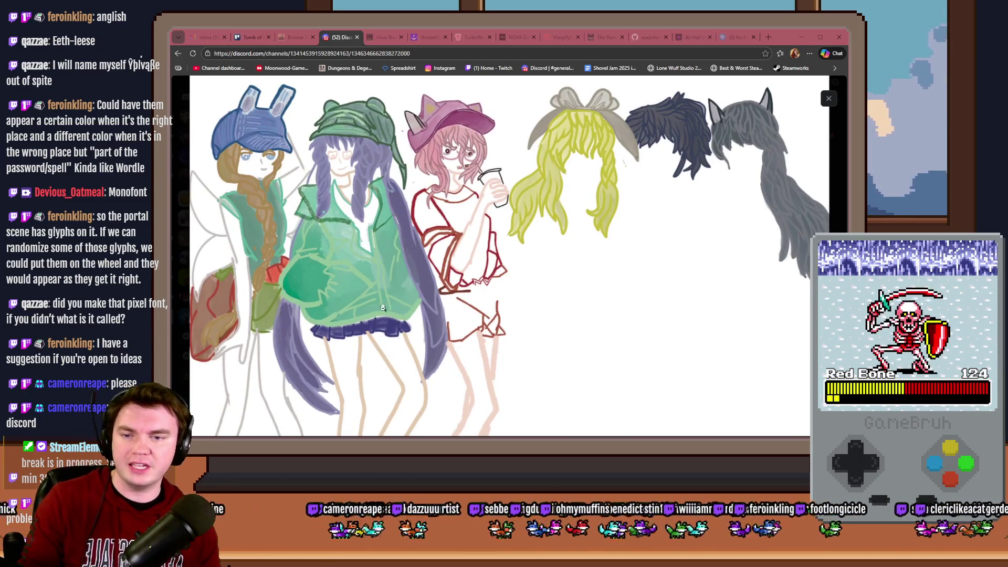
{"action": "left_click_drag", "start_coordinate": [379, 323], "coordinate": [354, 236]}
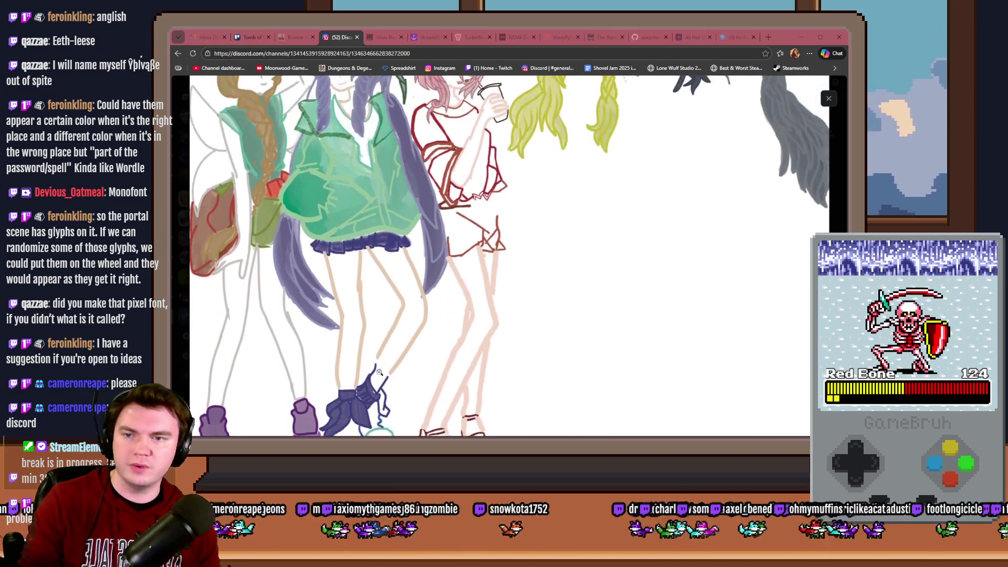
{"action": "scroll", "coordinate": [377, 344], "scroll_direction": "up", "scroll_amount": 3}
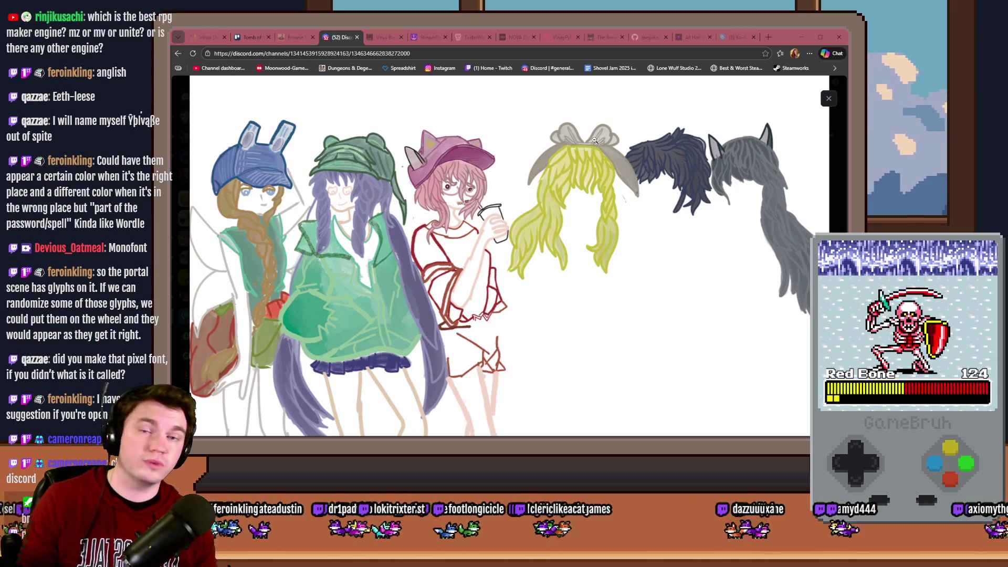
{"action": "left_click_drag", "start_coordinate": [591, 148], "coordinate": [584, 168]}
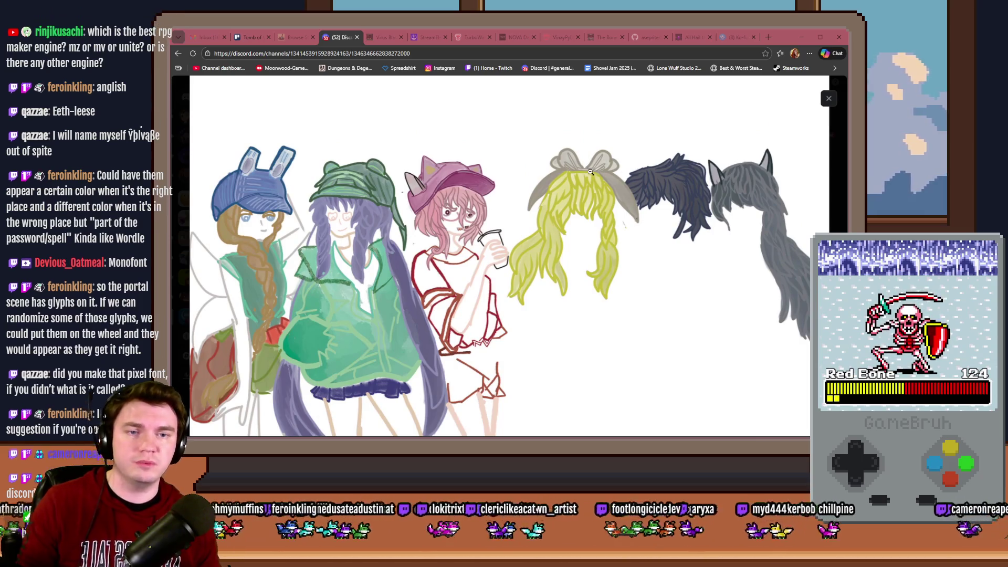
{"action": "scroll", "coordinate": [600, 191], "scroll_direction": "down", "scroll_amount": 1}
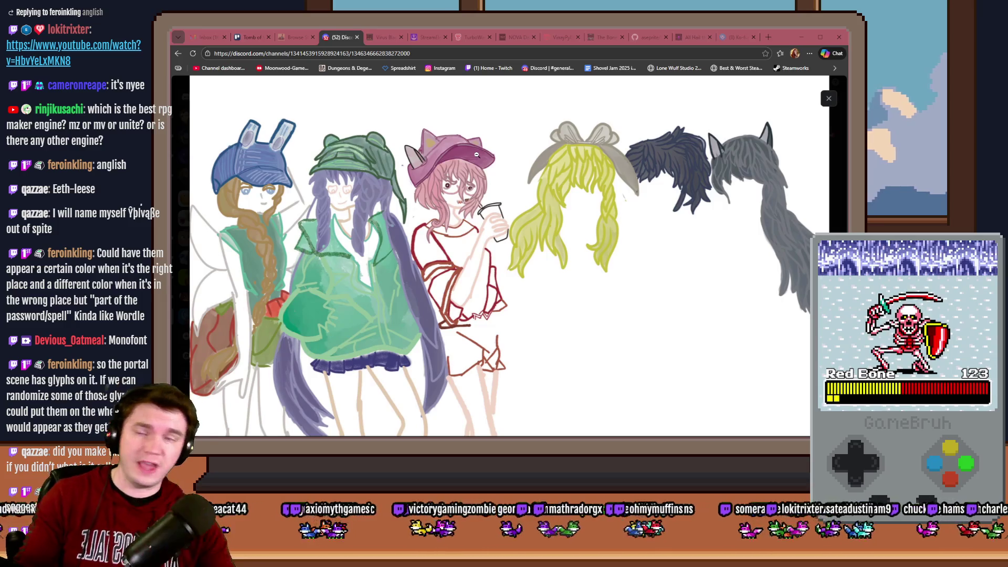
{"action": "left_click", "coordinate": [825, 103]}
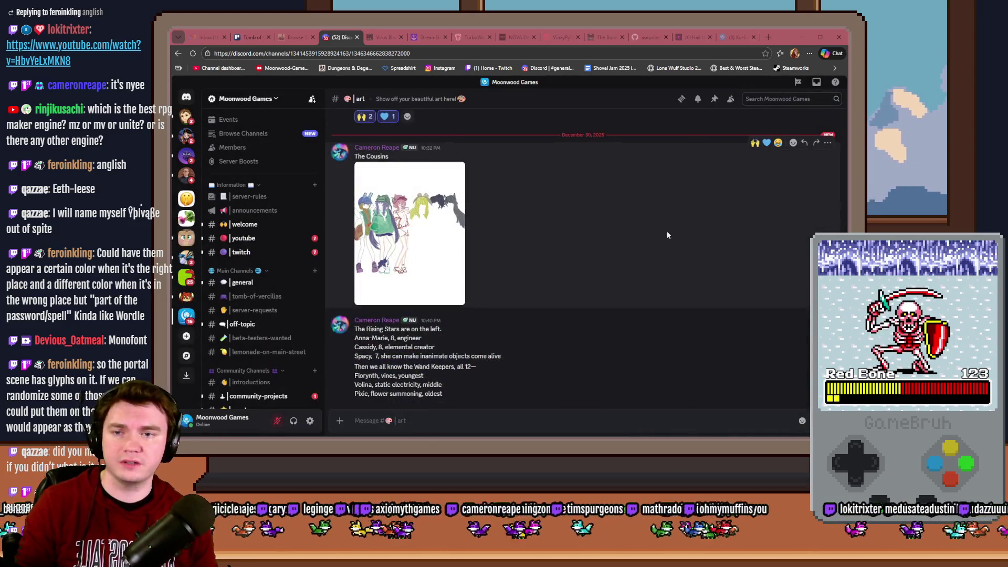
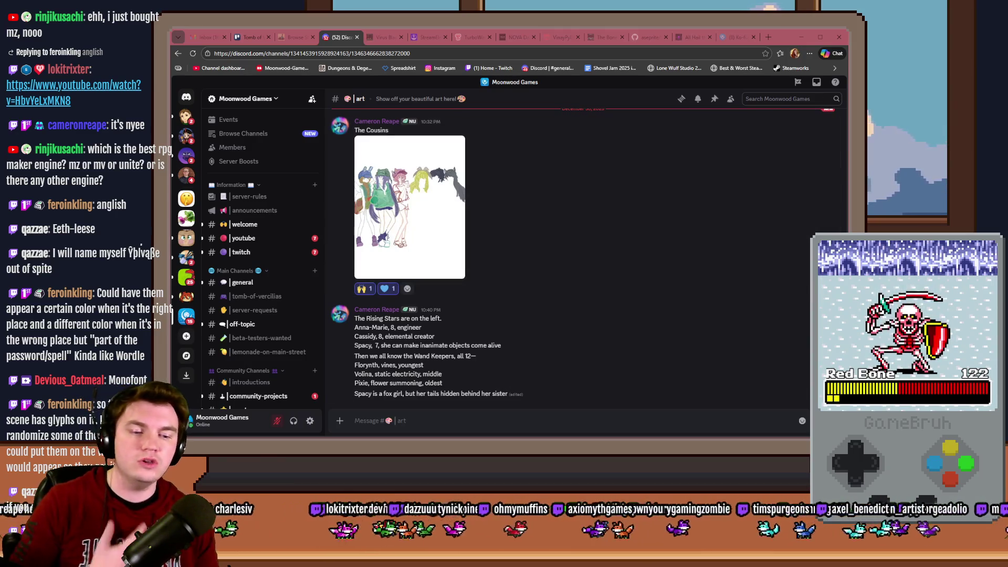
- Switch from Discord back to the RPG Maker MV editor via Alt+Tab
{"action": "key", "text": "alt+Tab"}
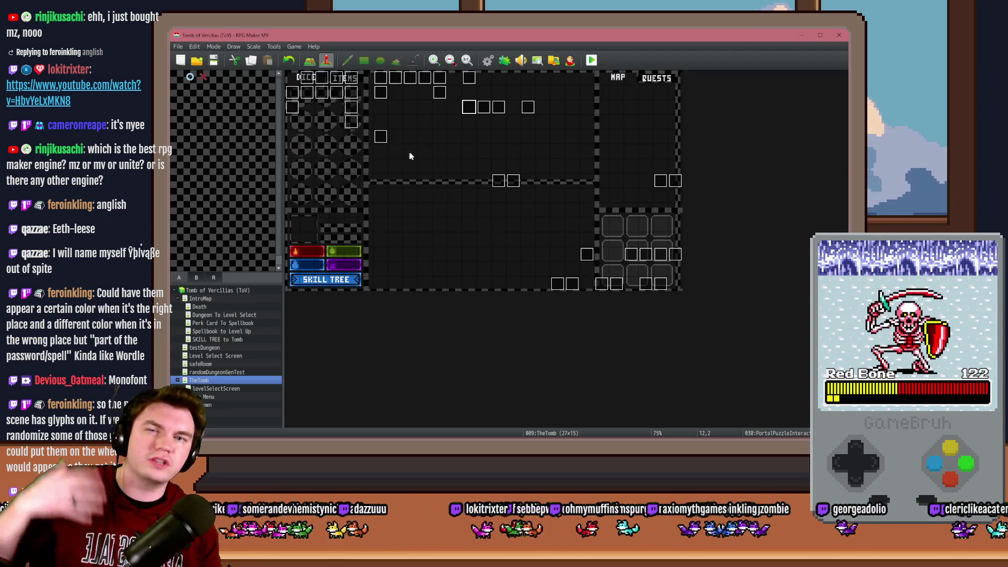
{"action": "left_click", "coordinate": [504, 60]}
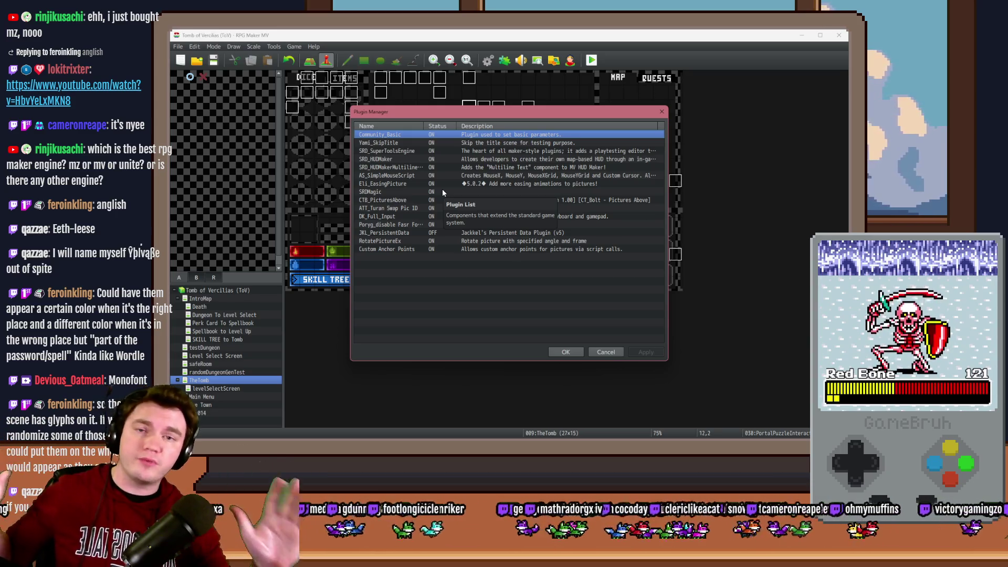
{"action": "left_click", "coordinate": [611, 356]}
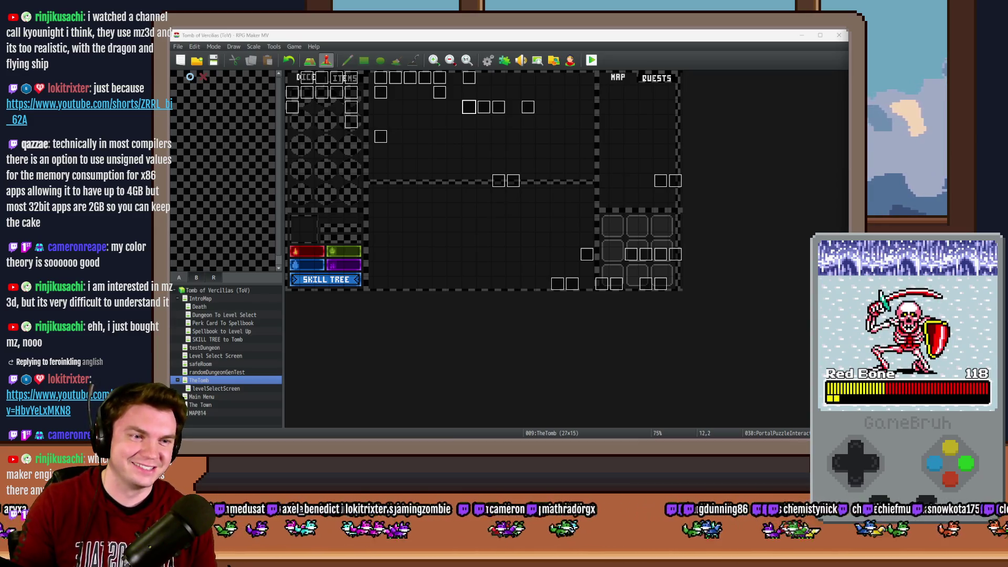
{"action": "left_click_drag", "start_coordinate": [847, 86], "coordinate": [576, 111]}
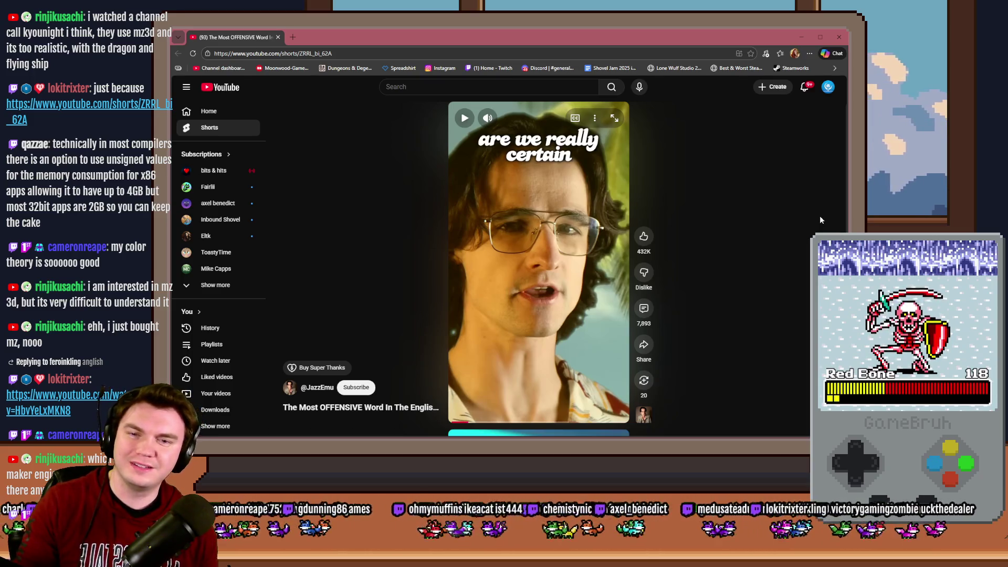
- Play and pause the YouTube Short, then close the browser to return to the Tomb of Vercilias map
{"action": "key", "text": "space"}
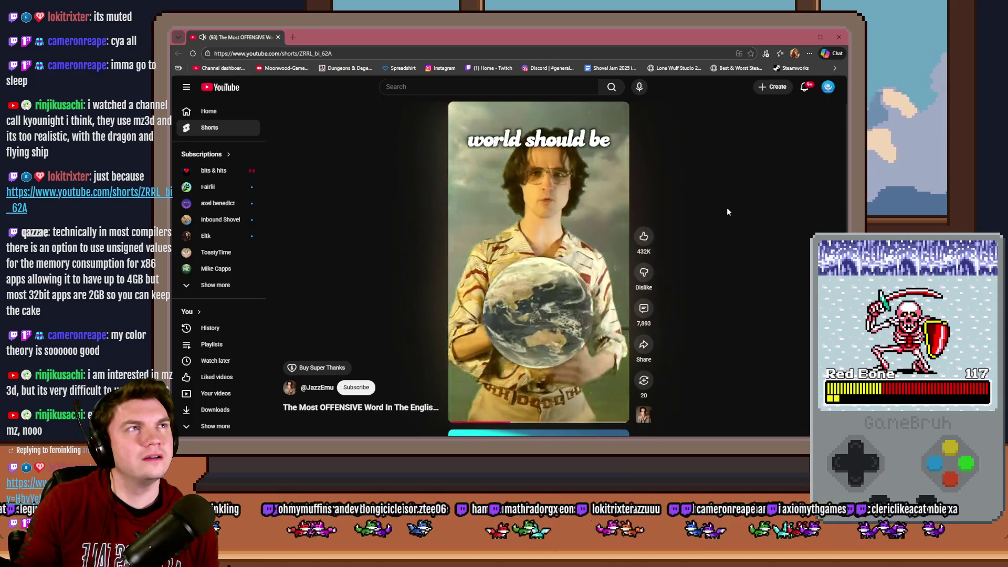
{"action": "key", "text": "space"}
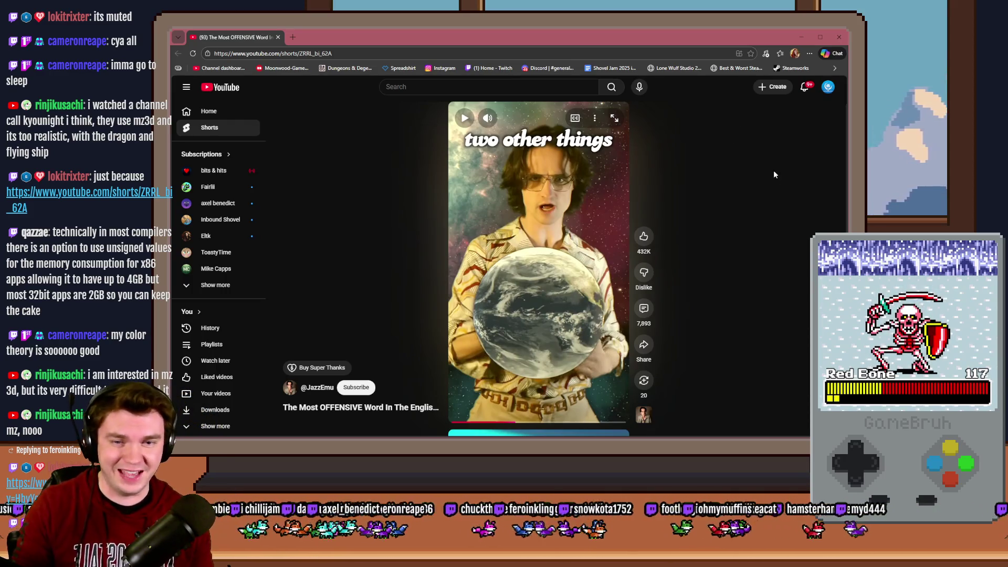
{"action": "left_click", "coordinate": [840, 38]}
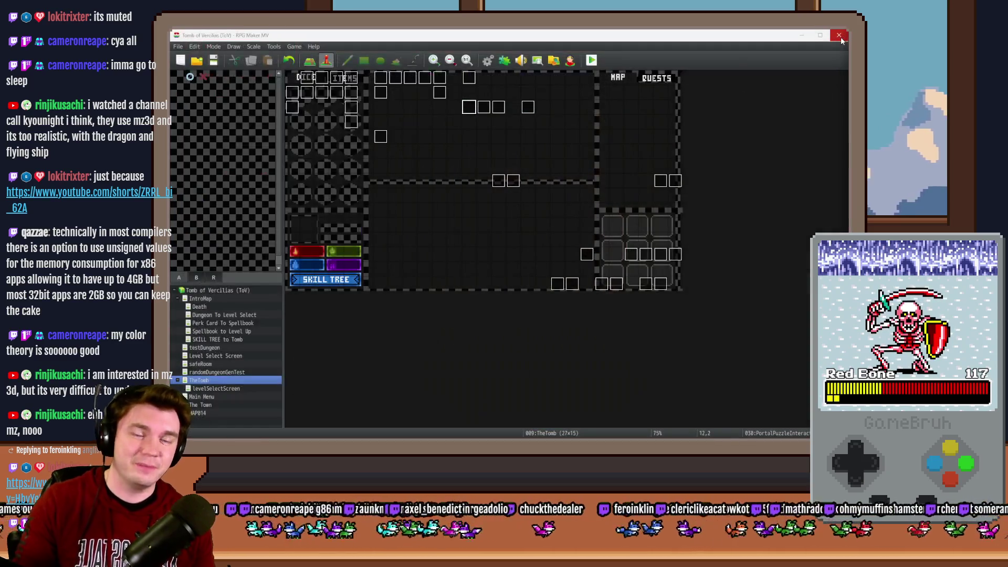
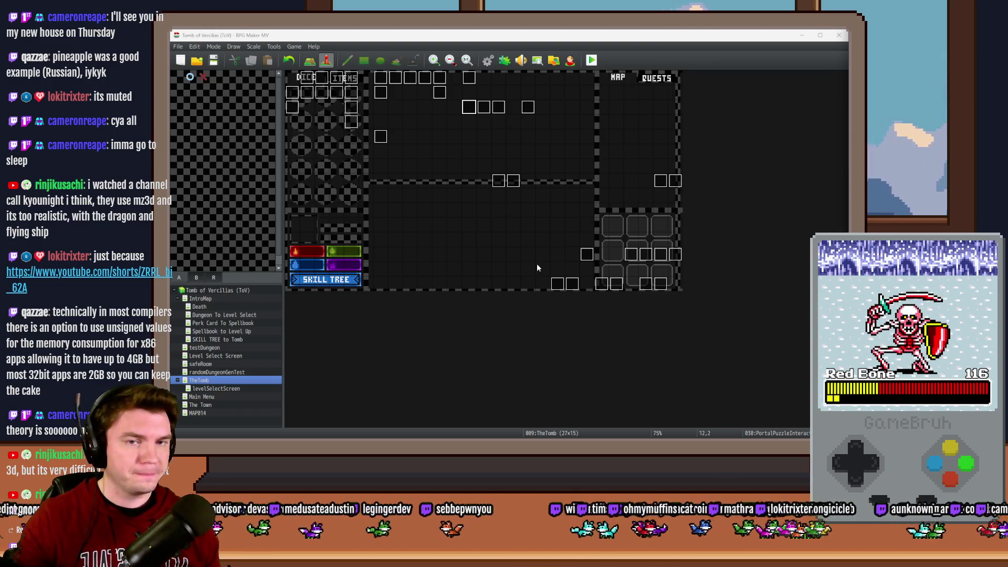
- Bring RPG Maker MV forward, view the Database actor entries, then switch to the browser
{"action": "left_click", "coordinate": [659, 52]}
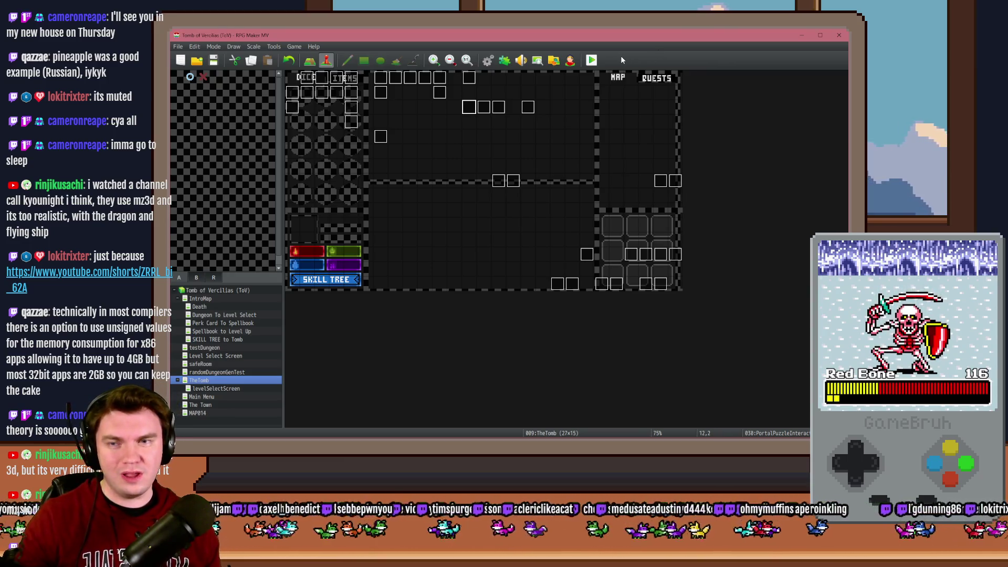
{"action": "left_click", "coordinate": [489, 60]}
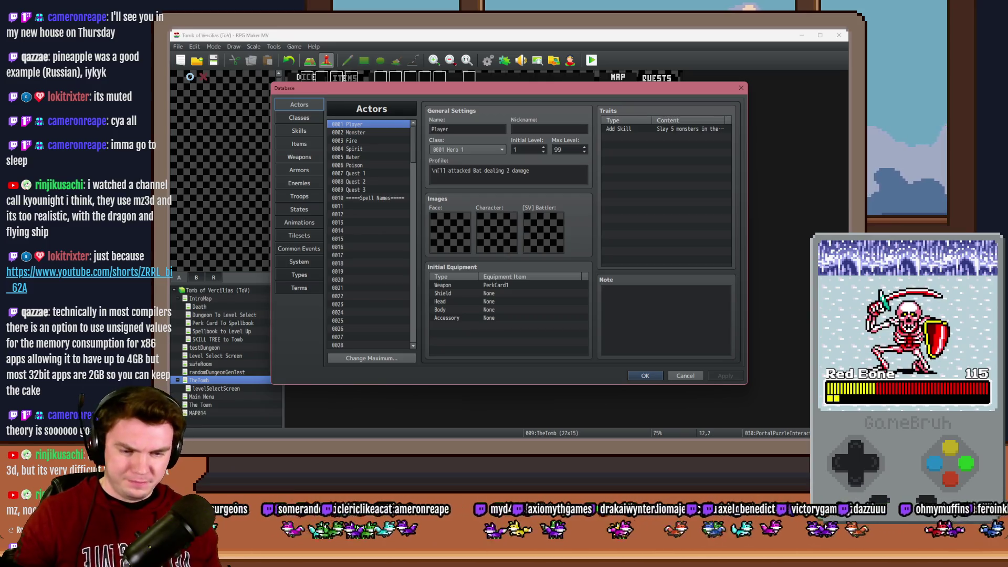
{"action": "key", "text": "alt+Tab"}
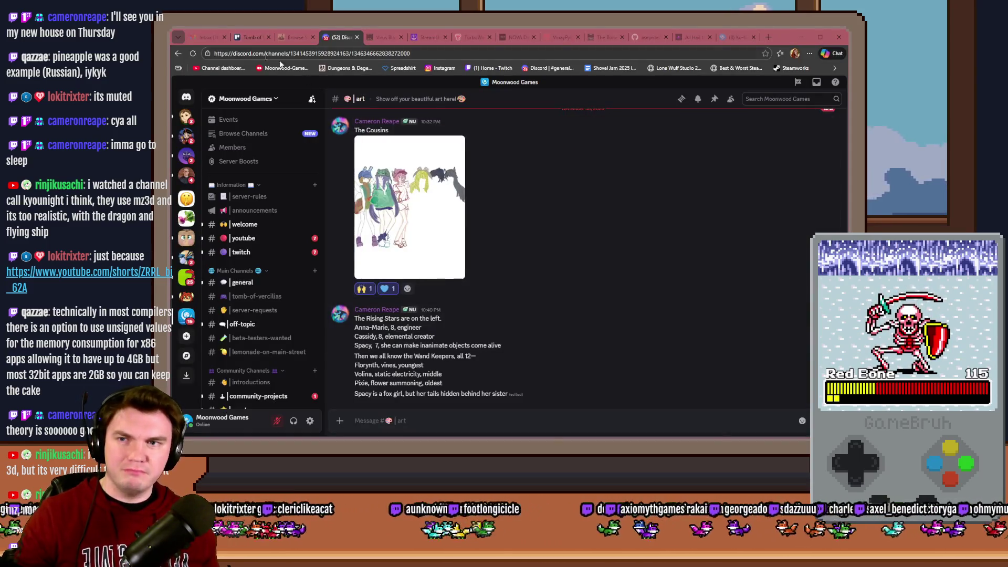
- Review the New Combat System card on the Tomb of Vercilias Trello board and return to the editor
{"action": "left_click", "coordinate": [239, 37]}
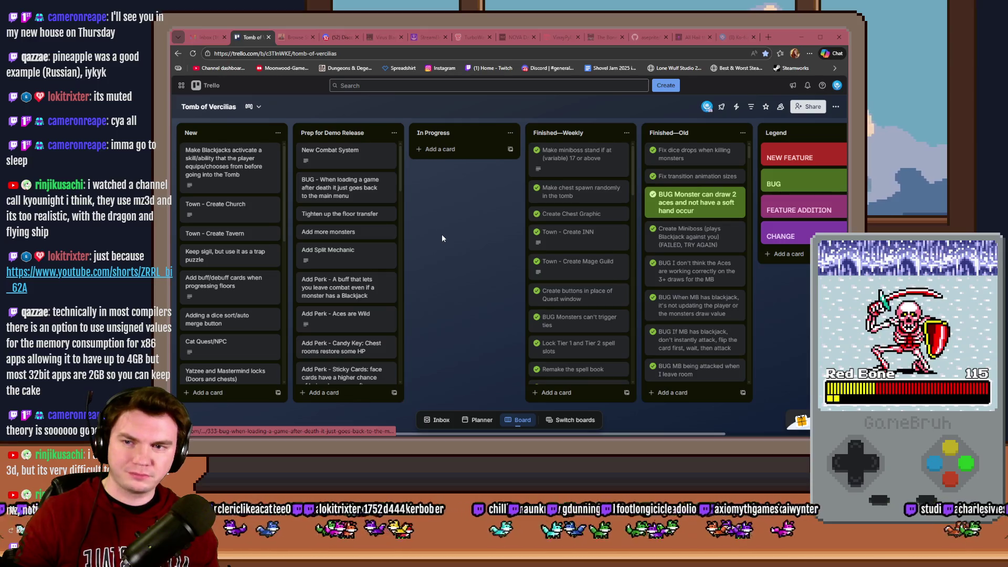
{"action": "left_click", "coordinate": [378, 163]}
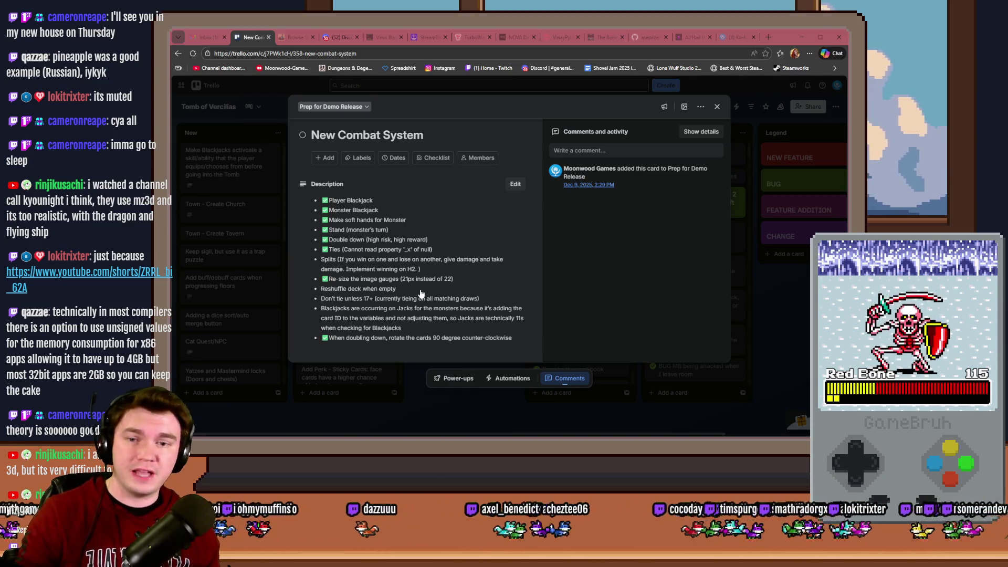
{"action": "left_click", "coordinate": [718, 108]}
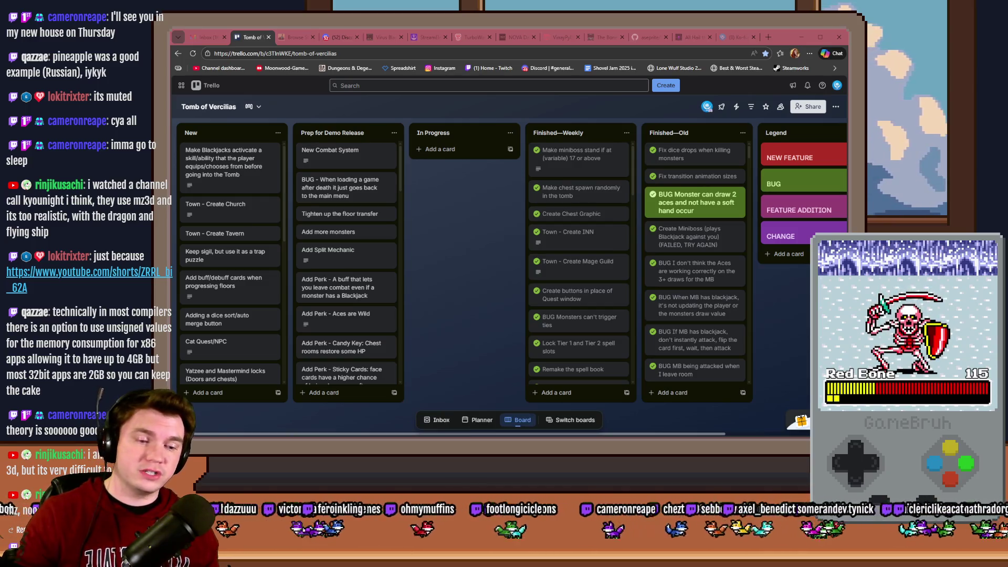
{"action": "key", "text": "alt+Tab"}
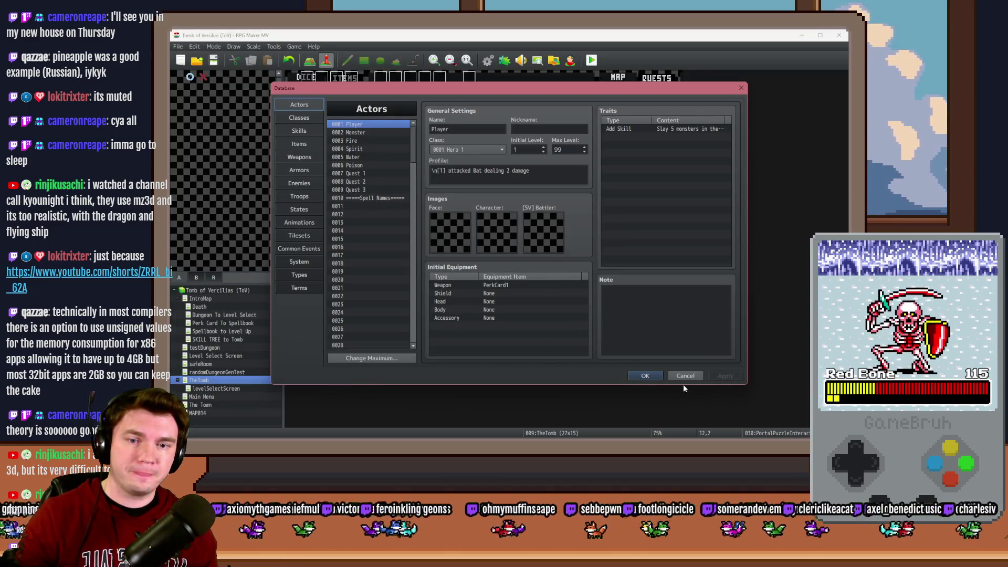
- Set randomNumber2's random range to 1..2 in the Spawn Monsters/Items/Traps common event and save
{"action": "left_click", "coordinate": [299, 248]}
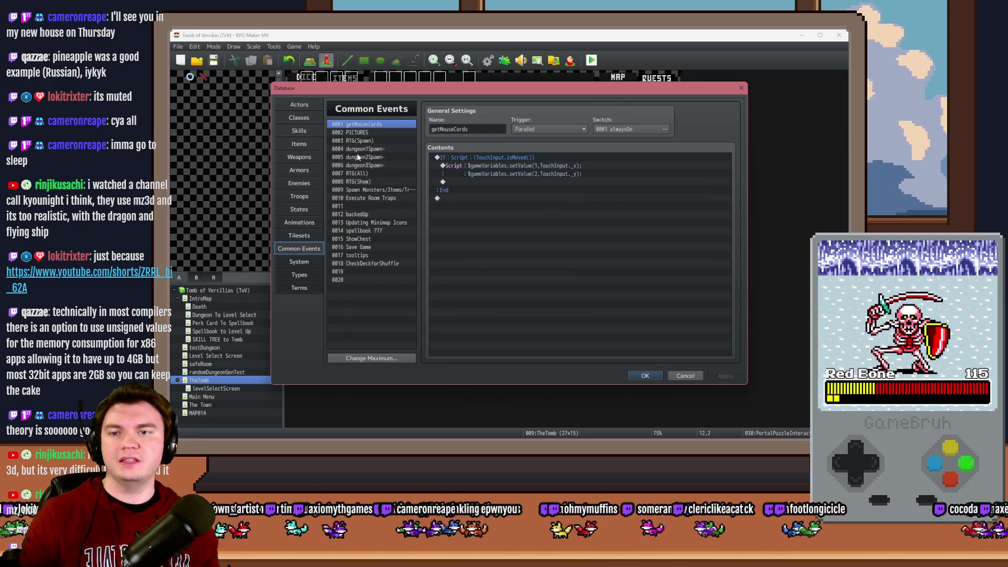
{"action": "left_click", "coordinate": [367, 198]}
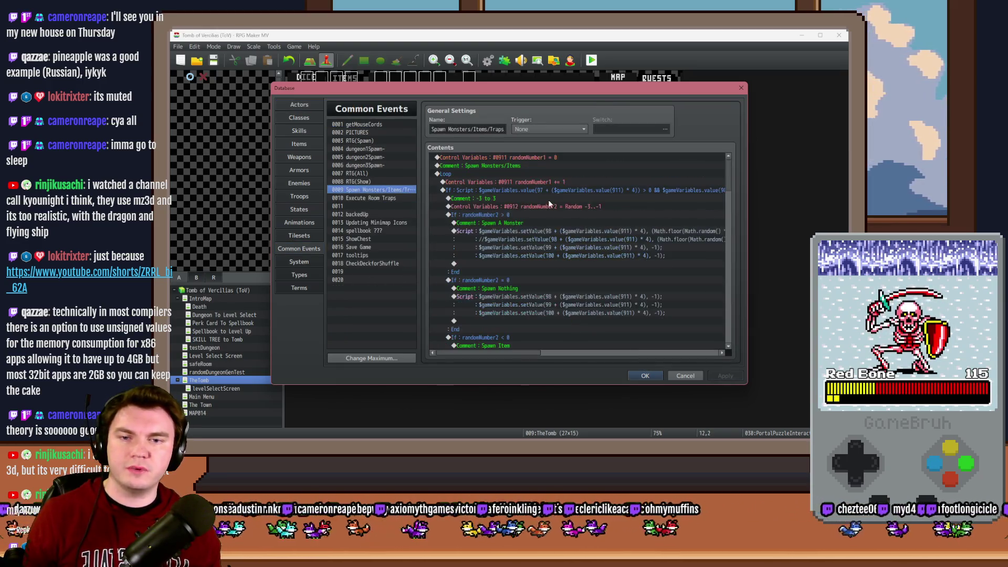
{"action": "double_click", "coordinate": [504, 207]}
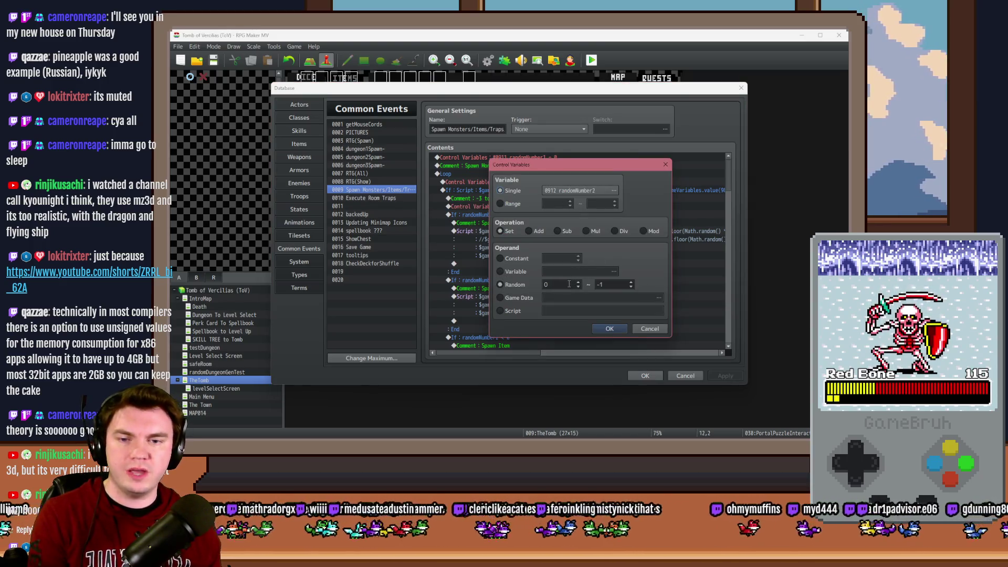
{"action": "left_click", "coordinate": [609, 328]}
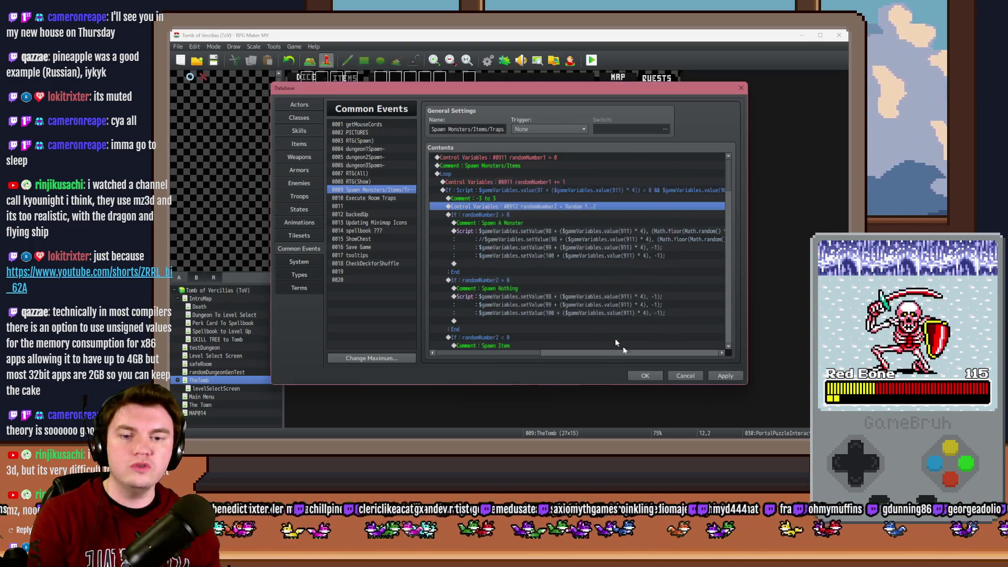
{"action": "left_click", "coordinate": [645, 375]}
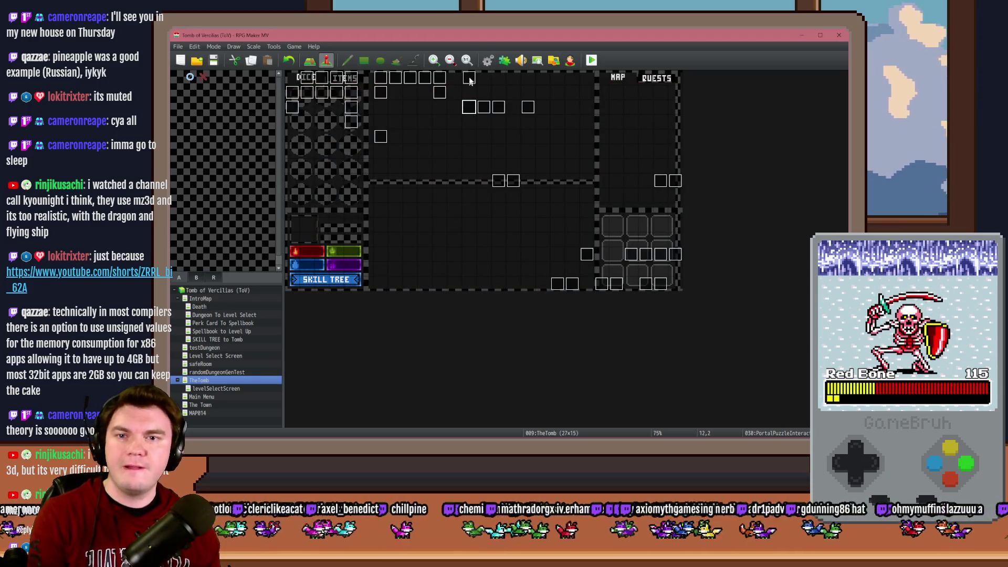
- Check the Enemies entries in the Database, close it and launch a playtest
{"action": "left_click", "coordinate": [487, 60]}
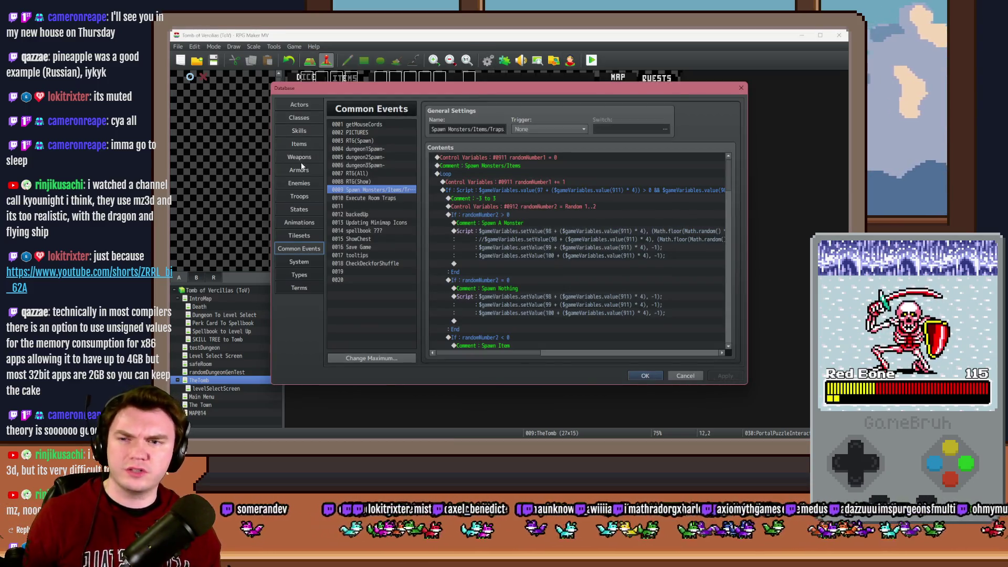
{"action": "left_click", "coordinate": [302, 166]}
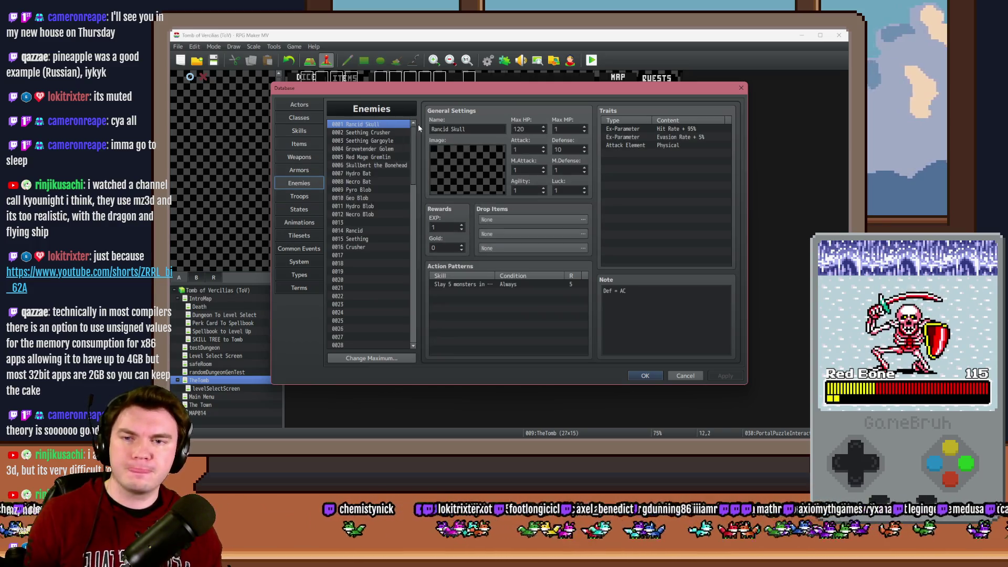
{"action": "left_click", "coordinate": [393, 124]}
{"action": "key", "text": "Escape"}
{"action": "left_click", "coordinate": [592, 61]}
- Save changes for the playtest and take the gauntlets perk card
{"action": "left_click", "coordinate": [476, 251]}
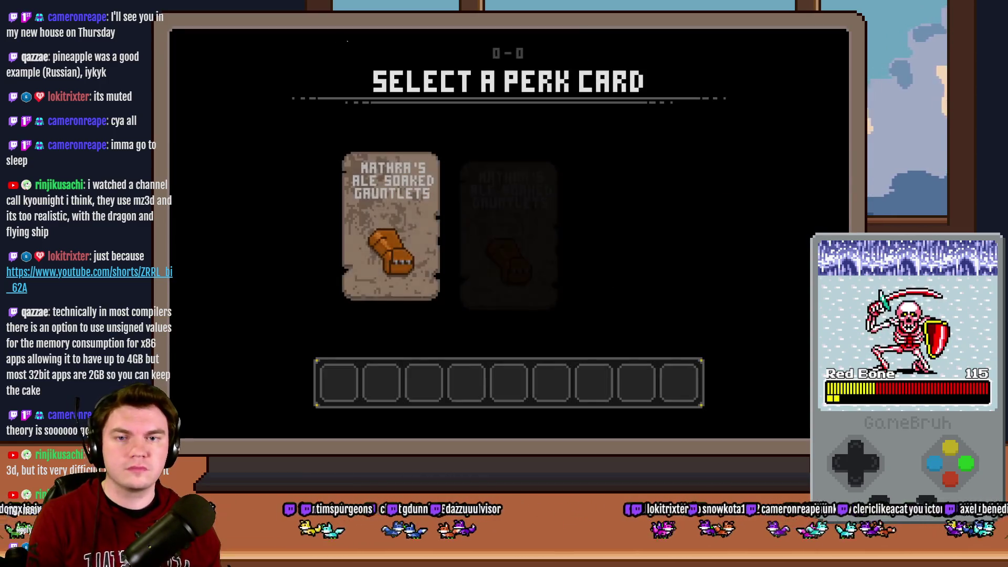
{"action": "left_click", "coordinate": [360, 181]}
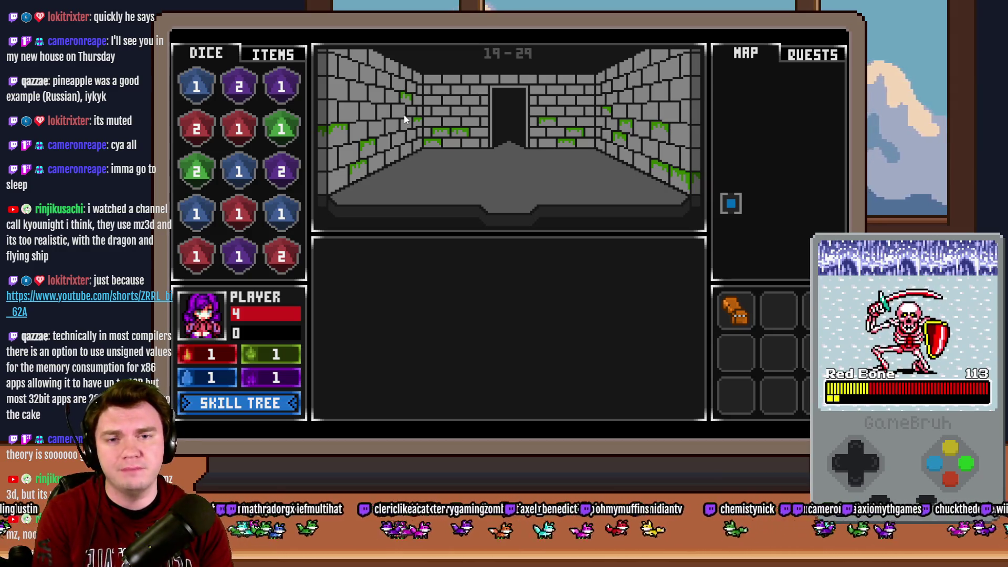
- Walk forward into the next room to trigger the orc encounter
{"action": "key", "text": "w"}
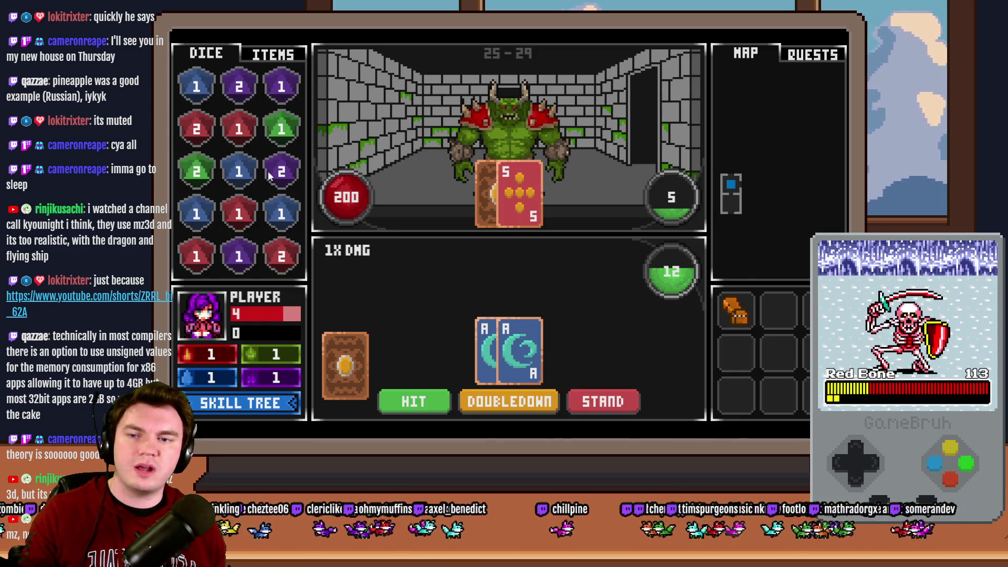
- Merge the purple dice, hit for another card, then stand against the orc
{"action": "left_click_drag", "start_coordinate": [266, 173], "coordinate": [239, 87]}
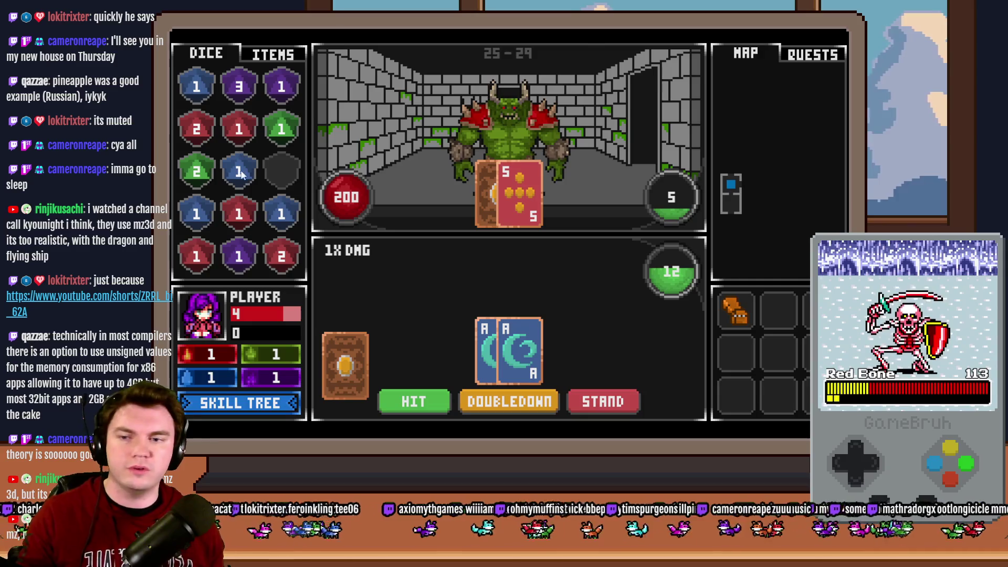
{"action": "left_click_drag", "start_coordinate": [239, 254], "coordinate": [284, 91]}
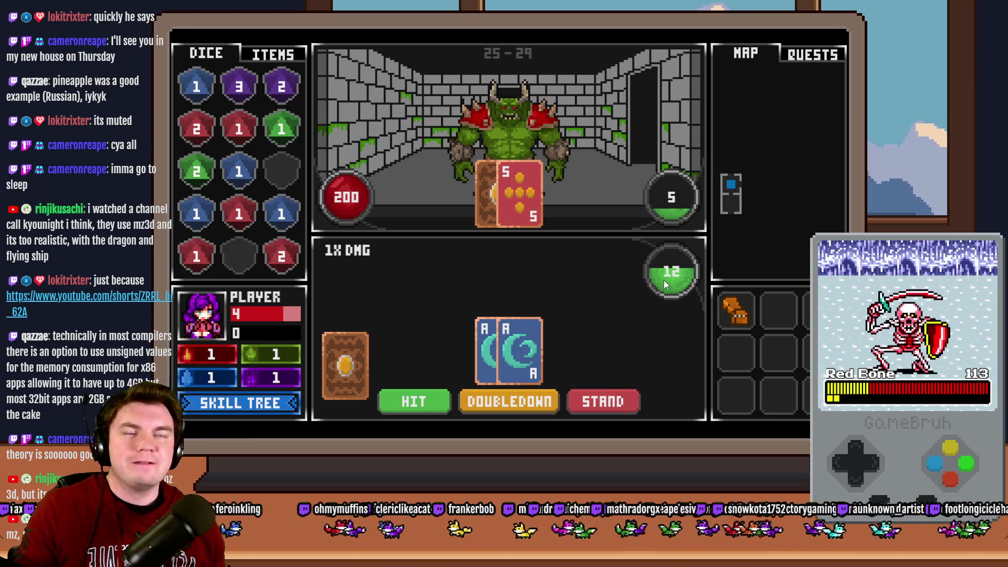
{"action": "left_click", "coordinate": [439, 406]}
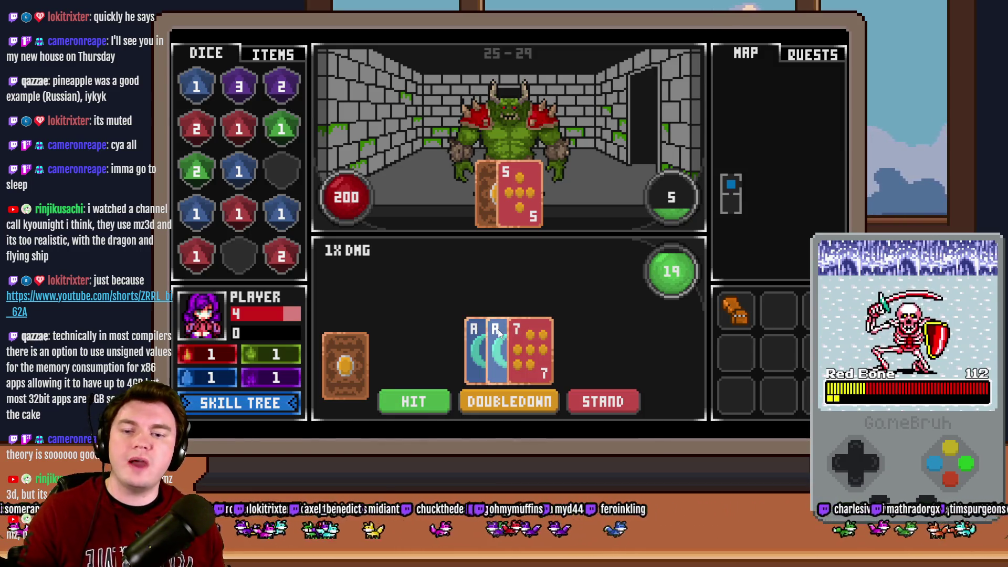
{"action": "left_click", "coordinate": [592, 398]}
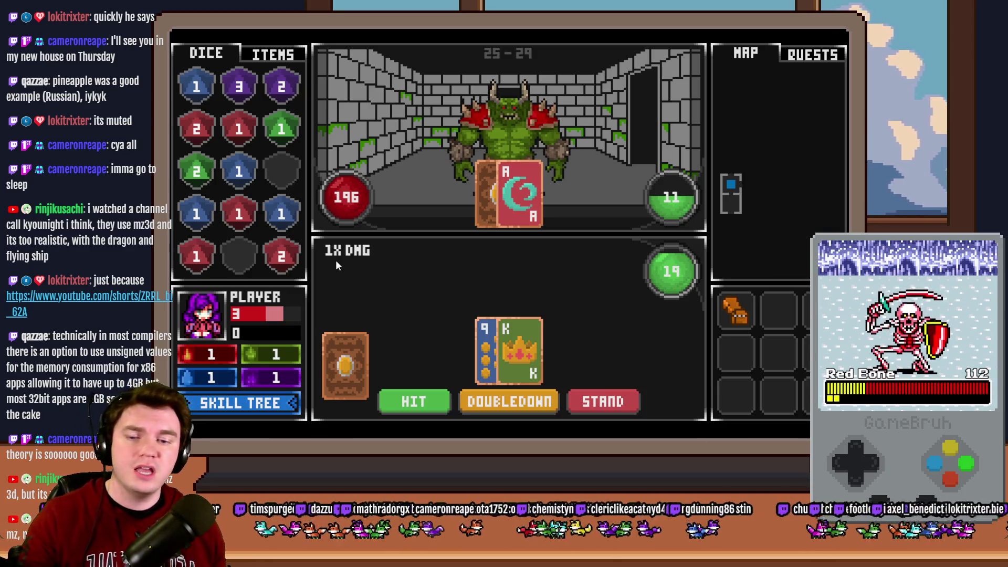
- Double down in the later rounds to reach 20 for double damage
{"action": "left_click", "coordinate": [513, 405]}
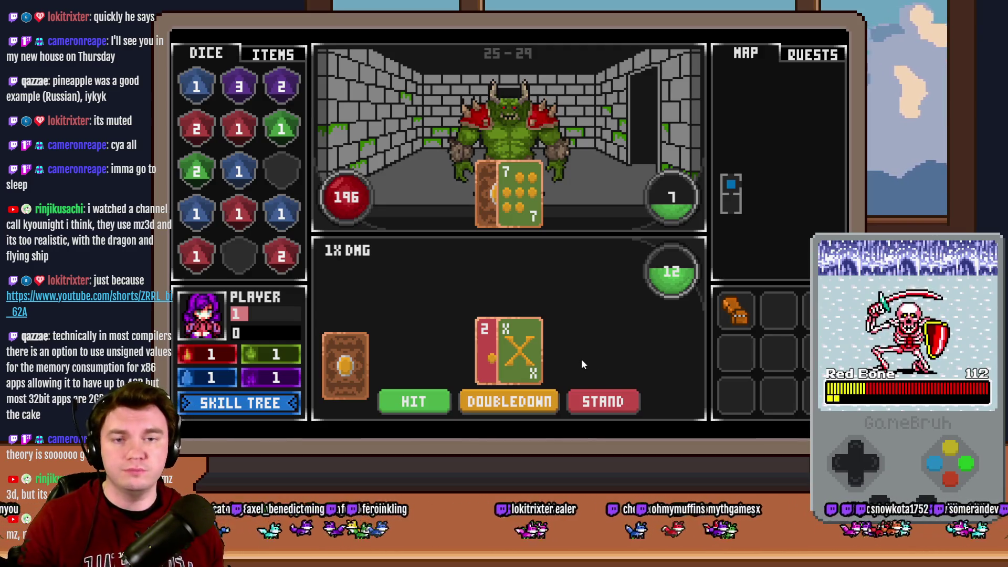
{"action": "left_click", "coordinate": [514, 401]}
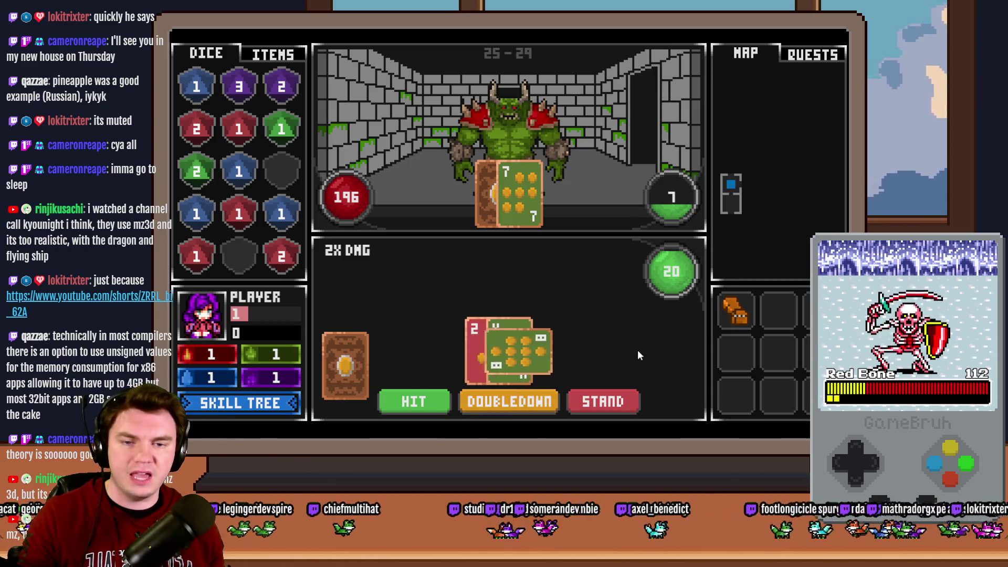